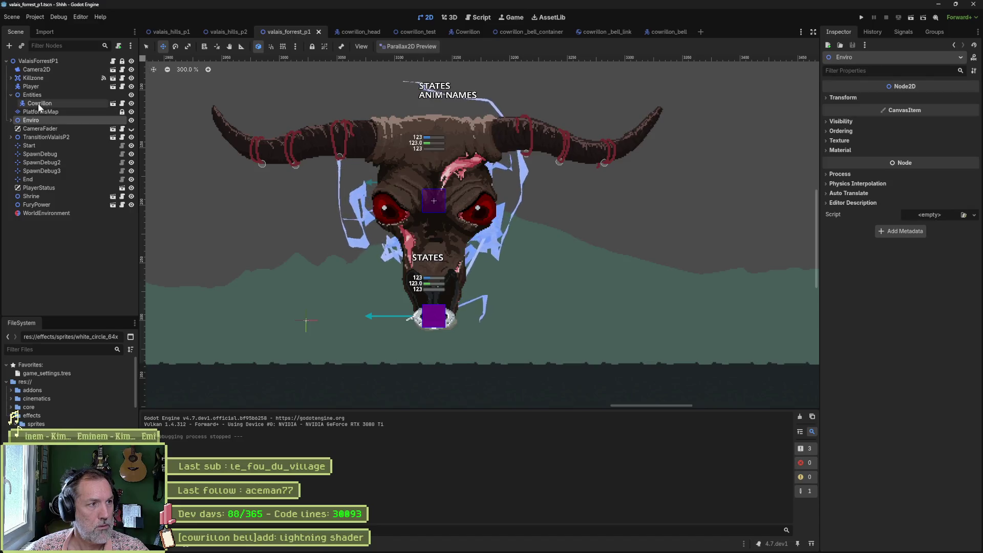
Step: Select the Cowrillon node, then undo its accidental move to the right
{"action": "left_click", "coordinate": [40, 104]}
{"action": "mouse_move", "coordinate": [405, 195]}
{"action": "left_mouse_down"}
{"action": "mouse_move", "coordinate": [670, 212]}
{"action": "mouse_move", "coordinate": [684, 171]}
{"action": "mouse_move", "coordinate": [602, 146]}
{"action": "mouse_move", "coordinate": [559, 192]}
{"action": "mouse_move", "coordinate": [498, 226]}
{"action": "mouse_move", "coordinate": [337, 208]}
{"action": "mouse_move", "coordinate": [431, 198]}
{"action": "left_mouse_up"}
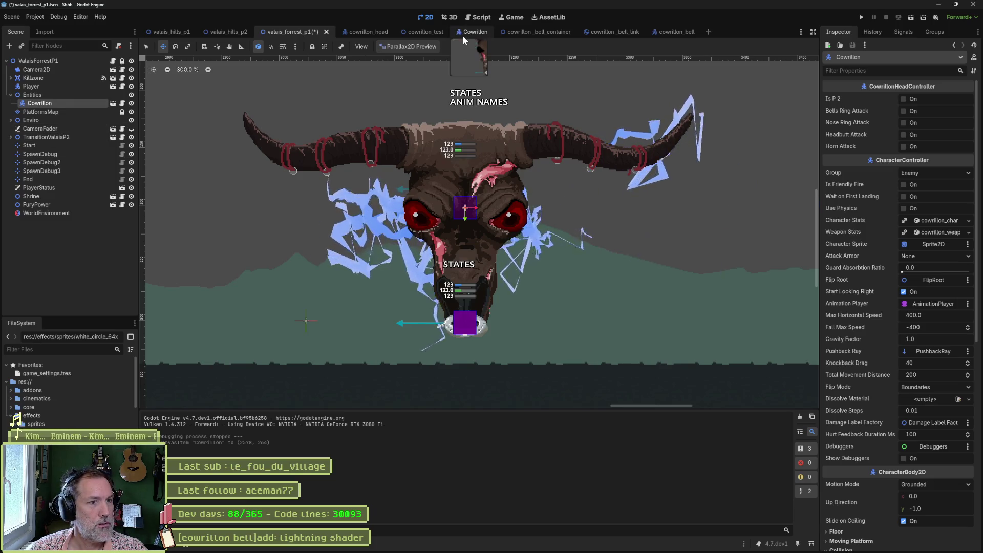
{"action": "key", "text": "ctrl+z"}
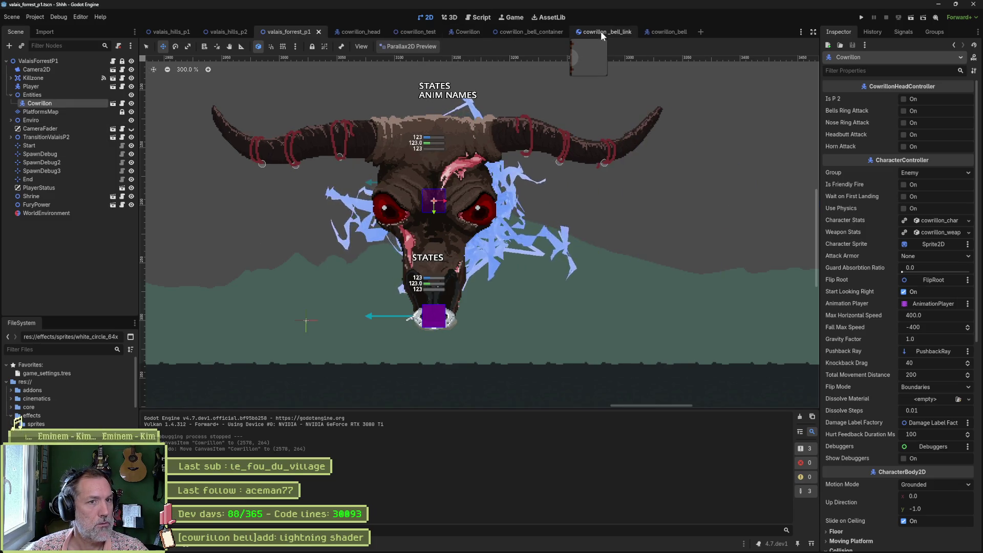
Step: In the cowrillon_head scene, set the Magma trail lifetime to 3 s
{"action": "left_click", "coordinate": [351, 32]}
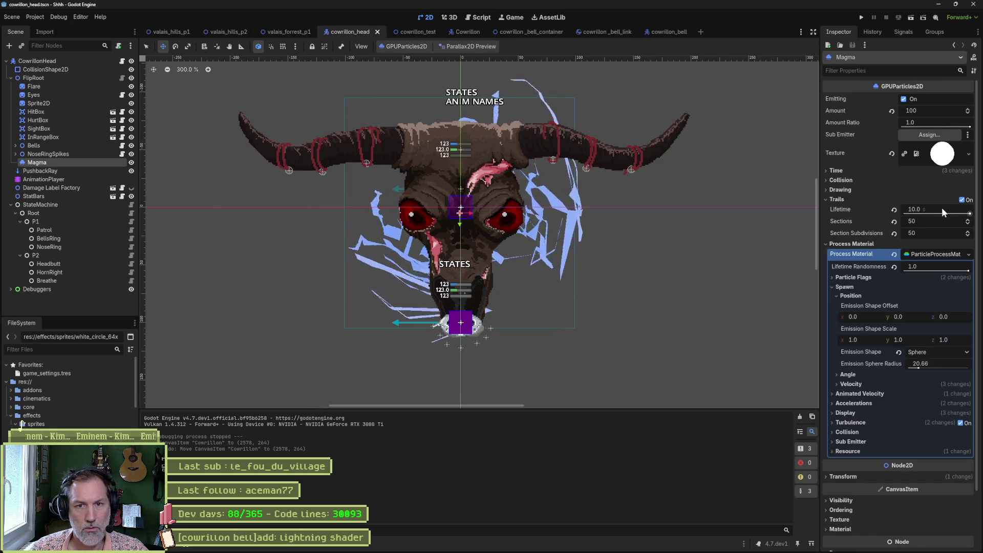
{"action": "type", "text": "3"}
{"action": "key", "text": "Return"}
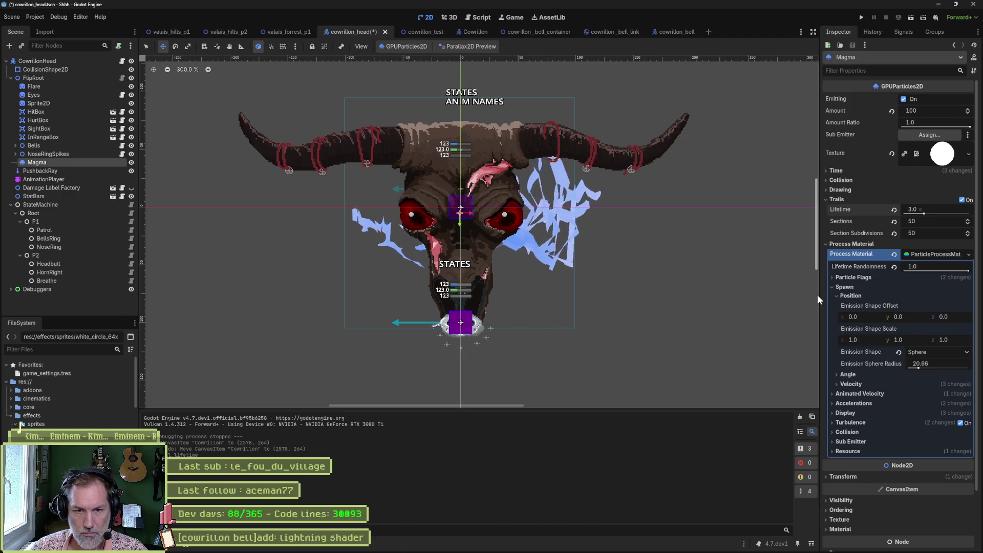
{"action": "left_click", "coordinate": [930, 371]}
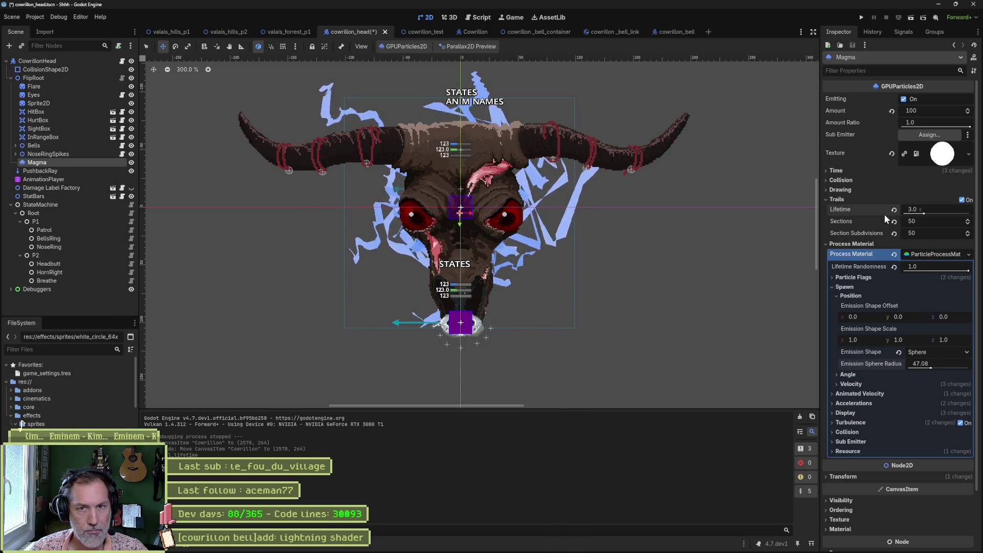
Step: Set the particle Amount to 10 and widen the emission sphere radius to 66.07
{"action": "left_click", "coordinate": [947, 111]}
{"action": "type", "text": "10"}
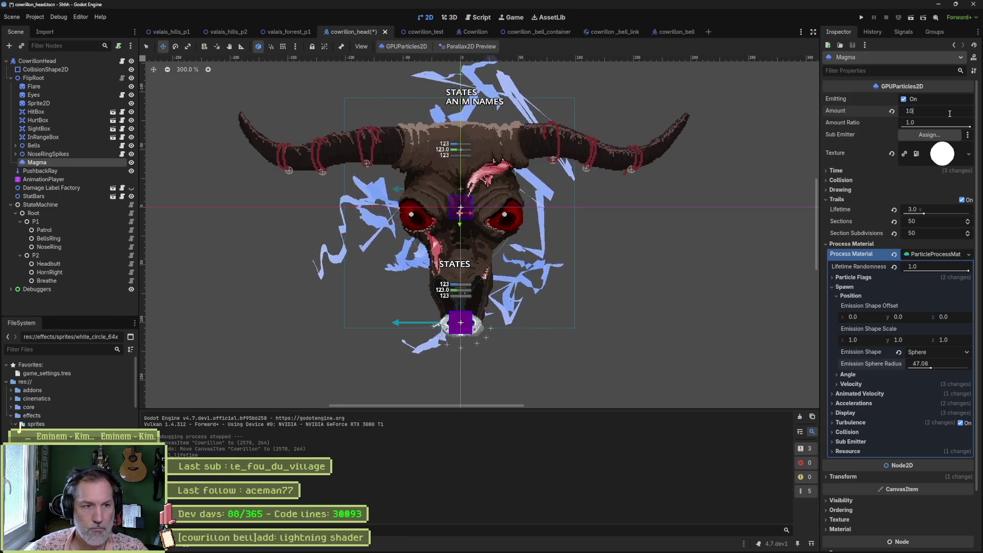
{"action": "key", "text": "Return"}
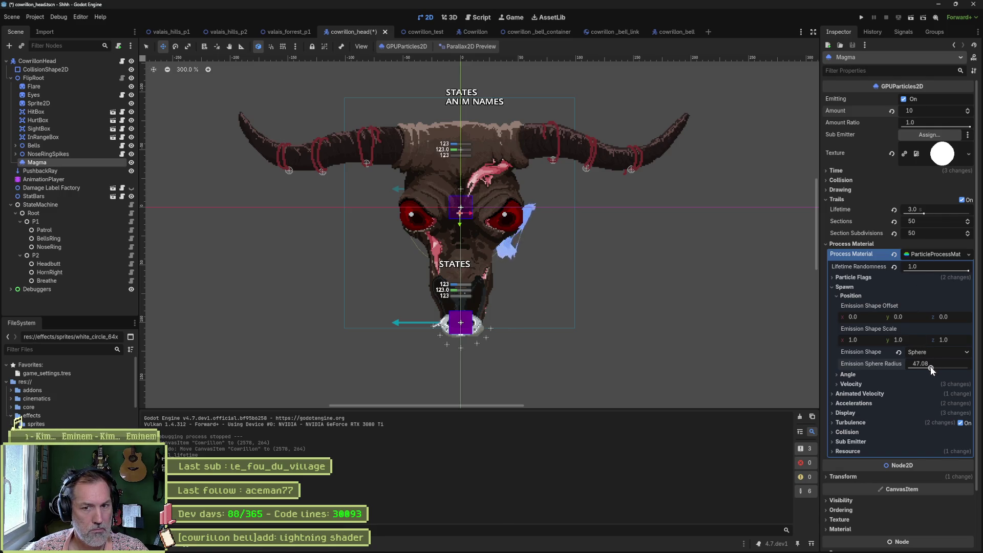
{"action": "left_click_drag", "start_coordinate": [932, 366], "coordinate": [940, 368]}
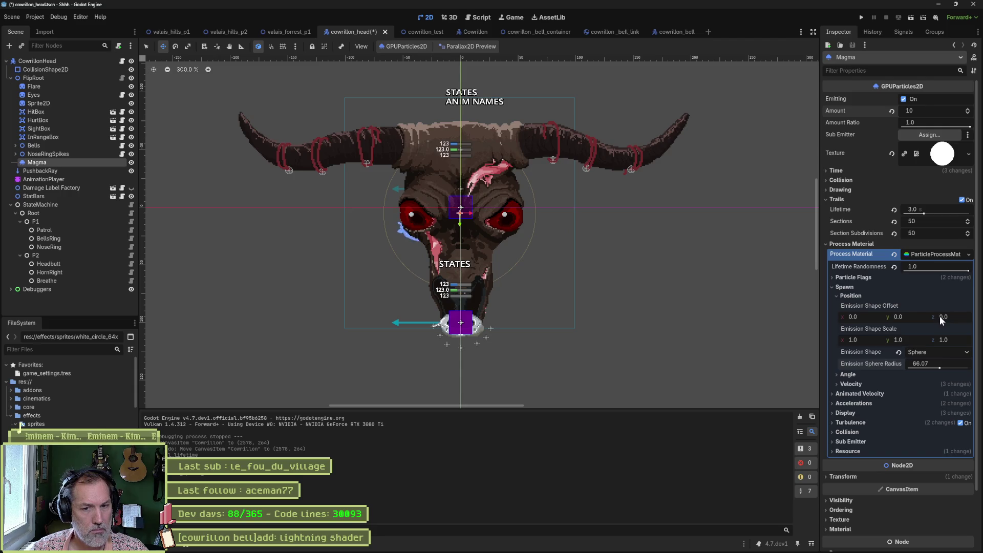
Step: Narrow the Magma velocity spread from 180 to 45
{"action": "left_click", "coordinate": [851, 384]}
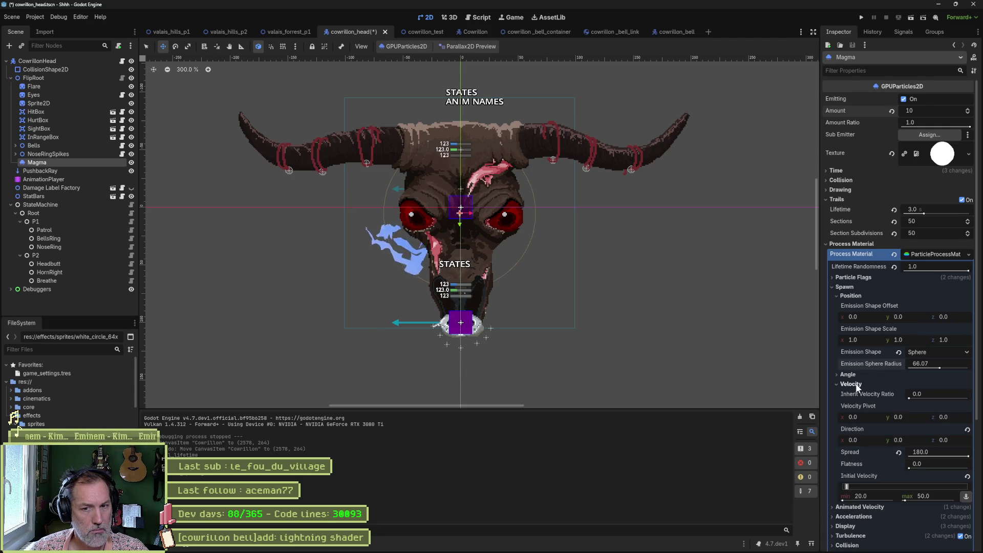
{"action": "scroll", "coordinate": [879, 375], "scroll_direction": "down", "scroll_amount": 1}
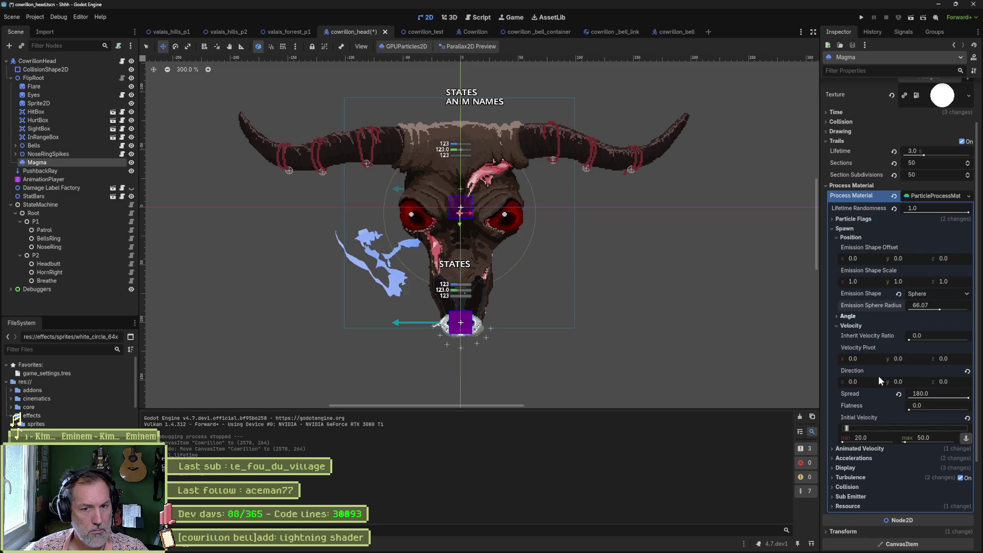
{"action": "left_click_drag", "start_coordinate": [914, 394], "coordinate": [899, 395]}
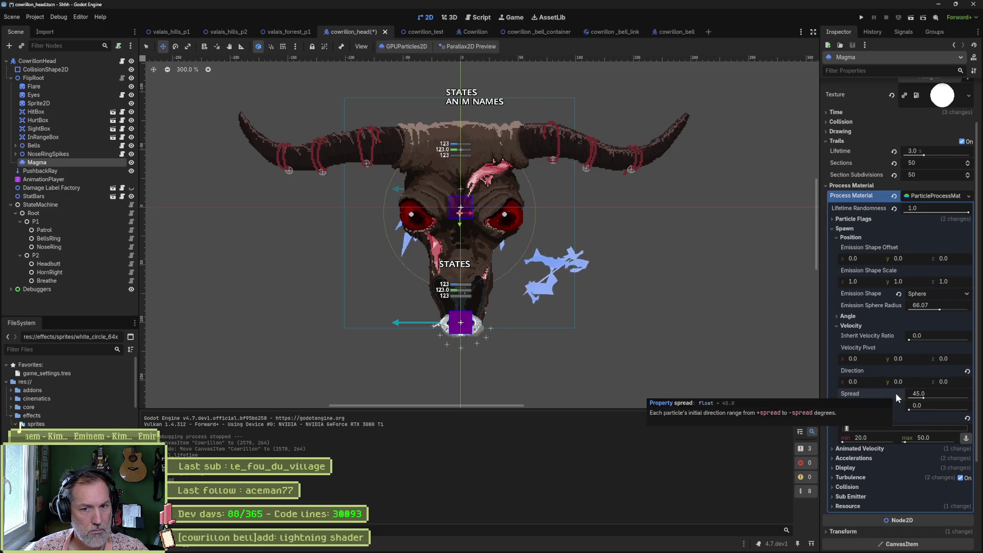
{"action": "left_click", "coordinate": [850, 326]}
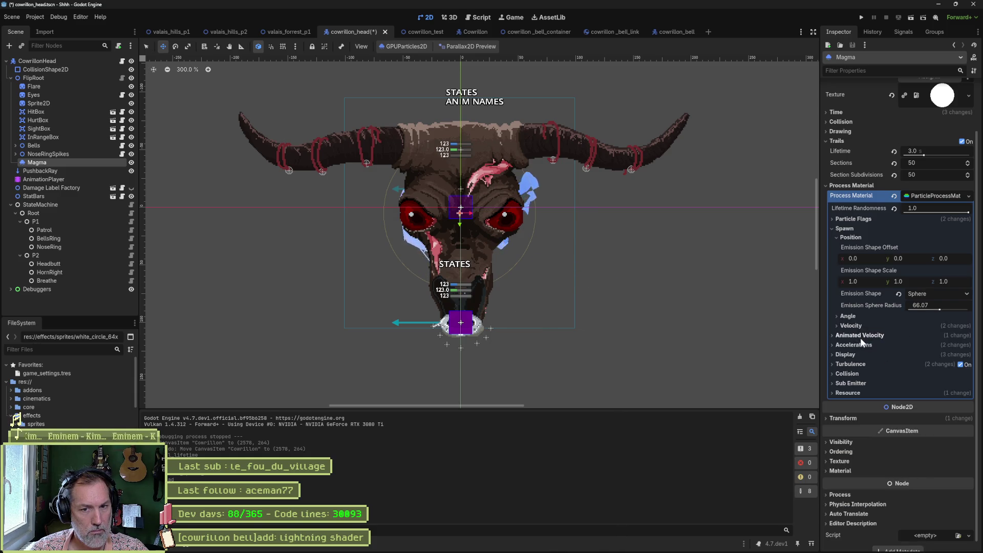
Step: Widen the radial velocity range to -85.6 to 106.99
{"action": "left_click", "coordinate": [859, 337]}
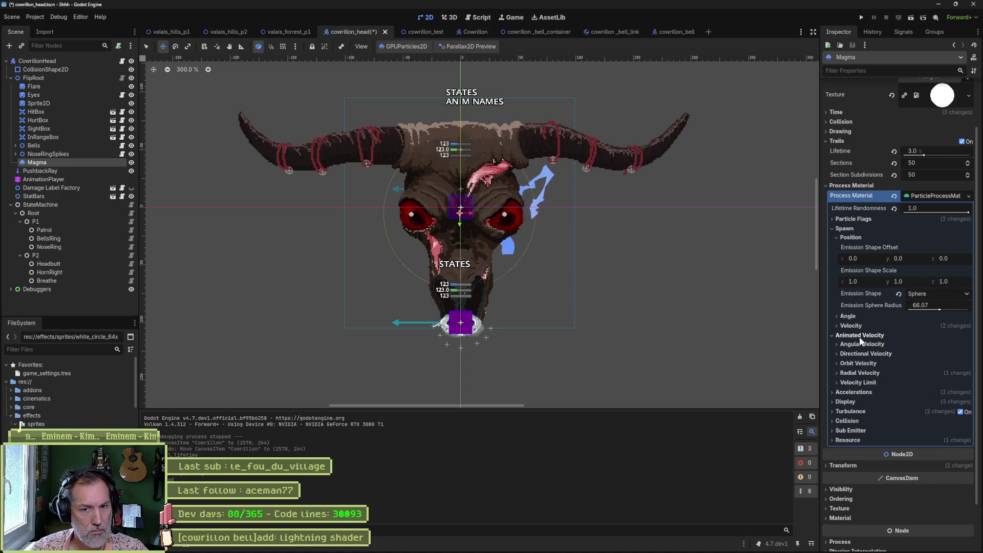
{"action": "left_click", "coordinate": [862, 373]}
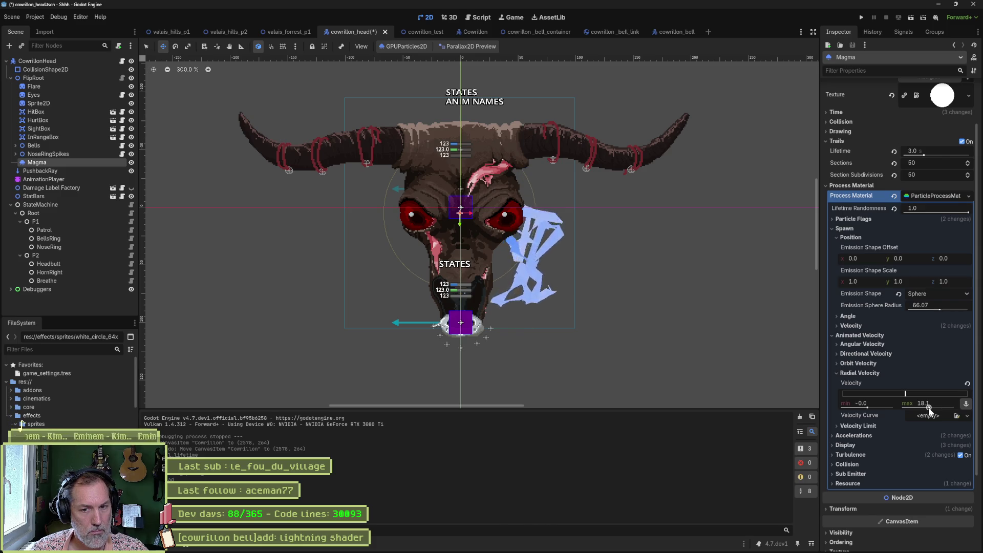
{"action": "left_click_drag", "start_coordinate": [929, 408], "coordinate": [938, 407]}
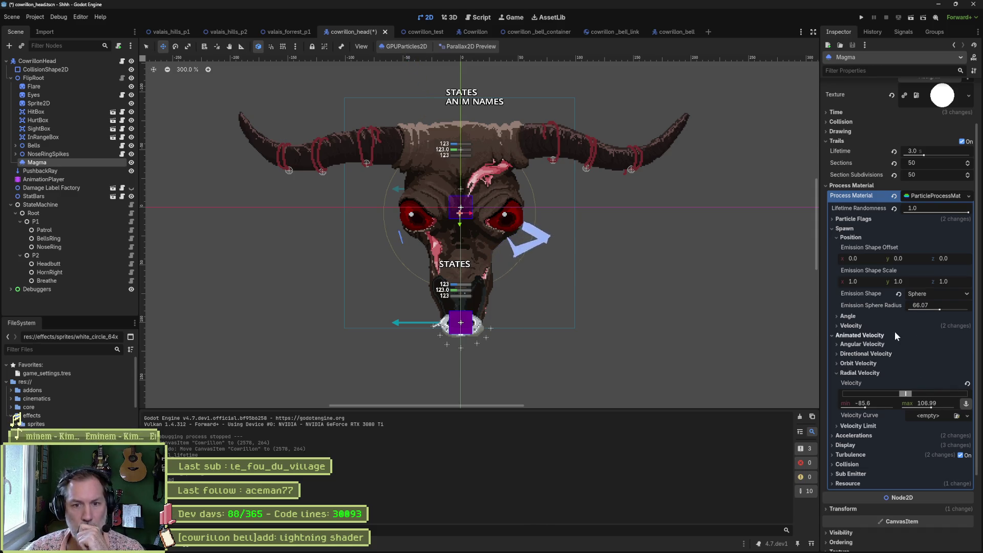
Step: Set the emission shape scale z value to 0
{"action": "left_click", "coordinate": [958, 280]}
{"action": "type", "text": "0"}
{"action": "key", "text": "Return"}
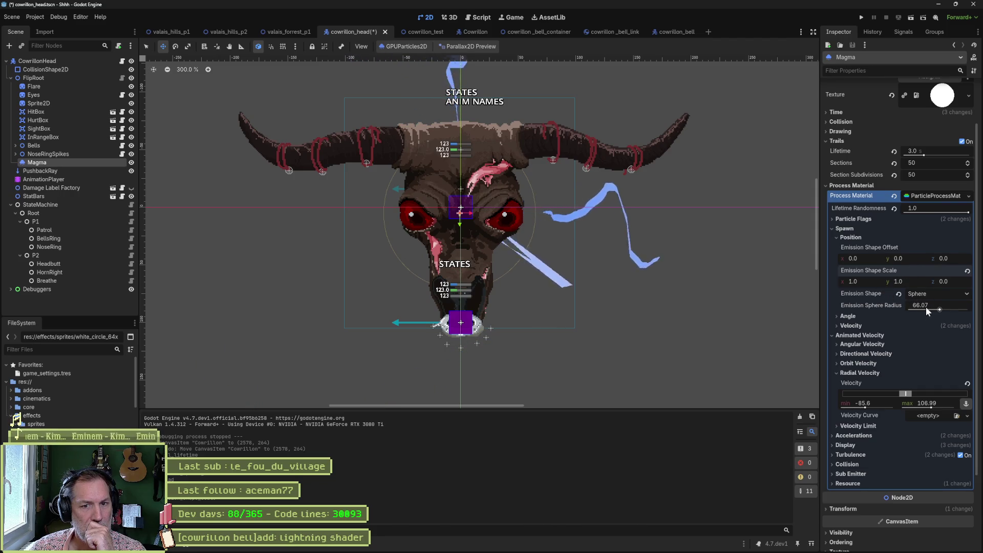
Step: Try raising Inherit Velocity Ratio and Flatness, then reset both to 0
{"action": "left_click", "coordinate": [850, 237]}
{"action": "left_click", "coordinate": [849, 247]}
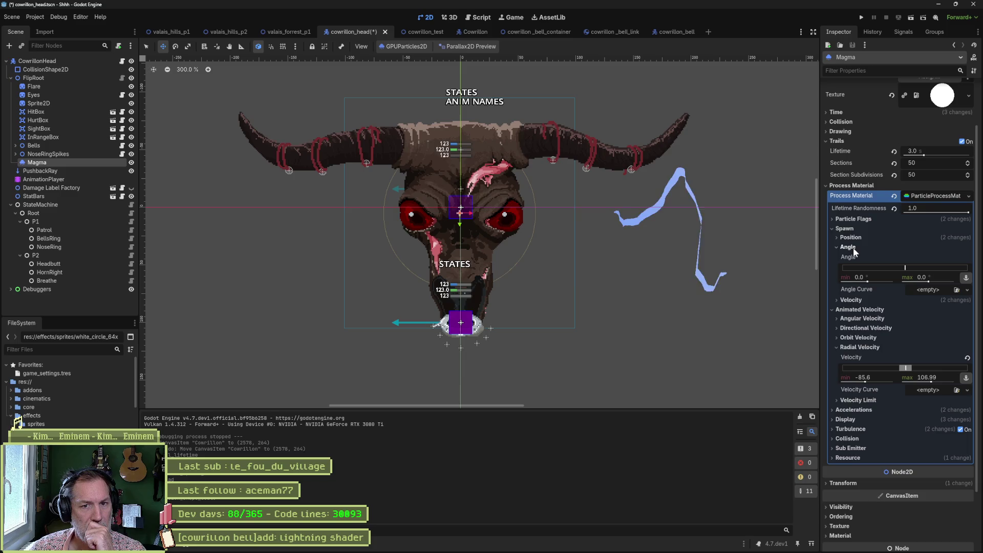
{"action": "left_click", "coordinate": [849, 247]}
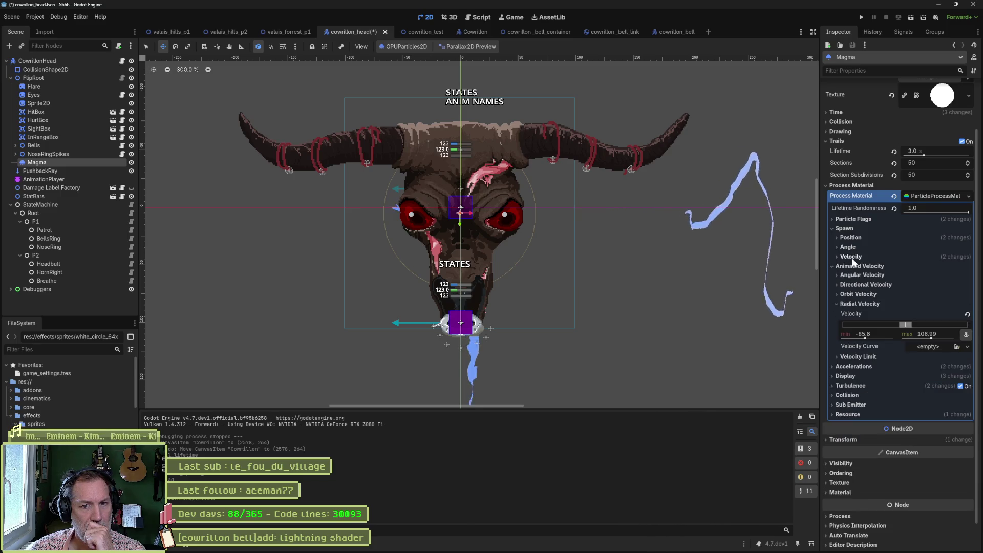
{"action": "left_click", "coordinate": [850, 256]}
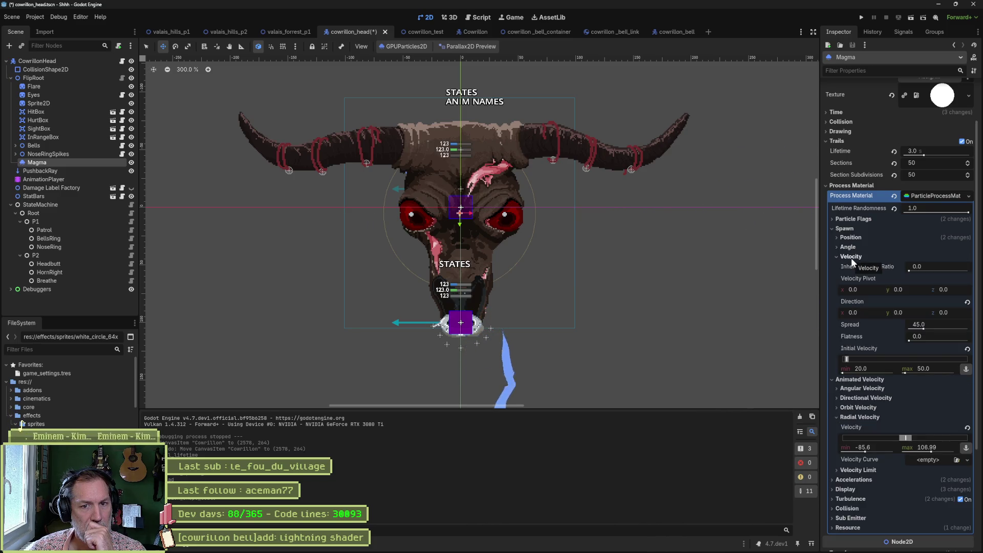
{"action": "left_click_drag", "start_coordinate": [908, 269], "coordinate": [911, 269]}
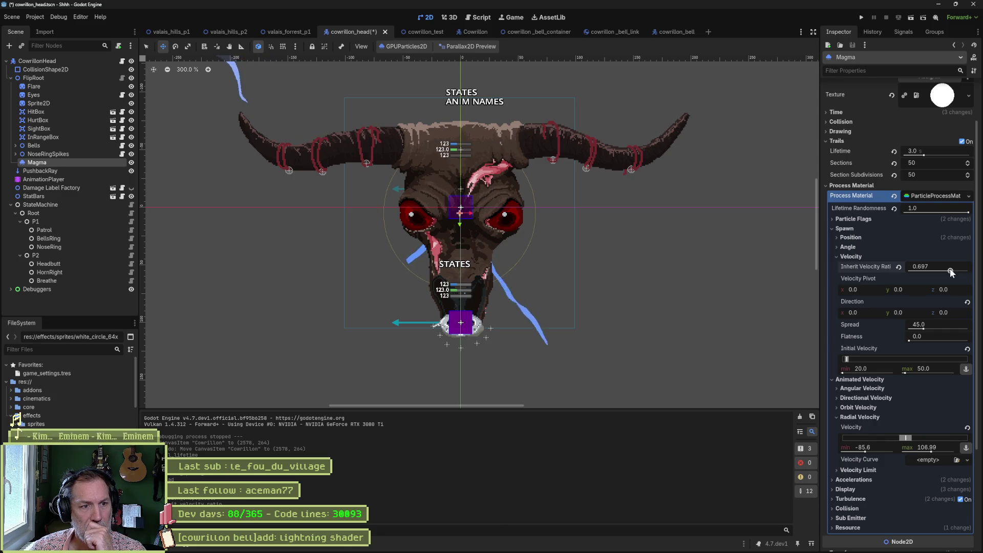
{"action": "left_click", "coordinate": [898, 268]}
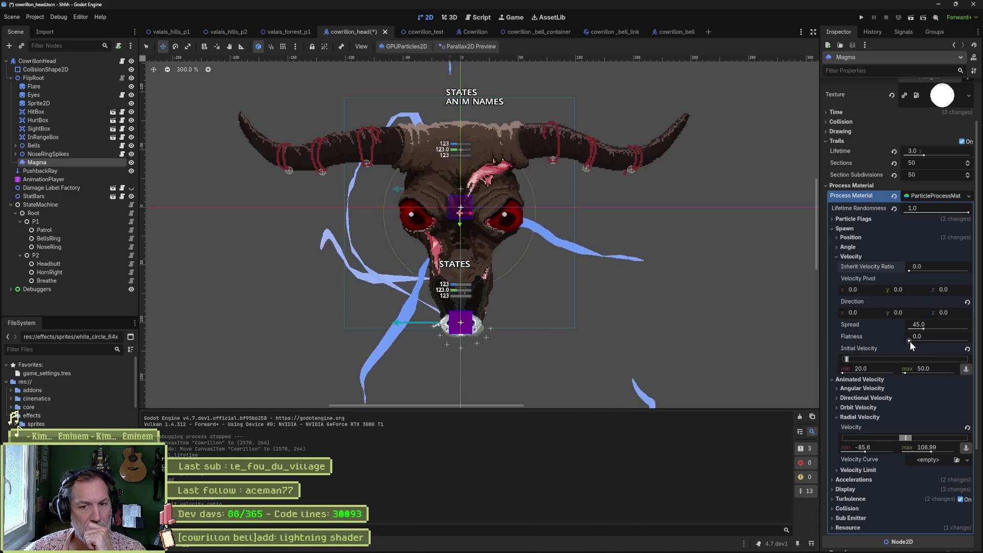
{"action": "left_click_drag", "start_coordinate": [910, 341], "coordinate": [968, 341]}
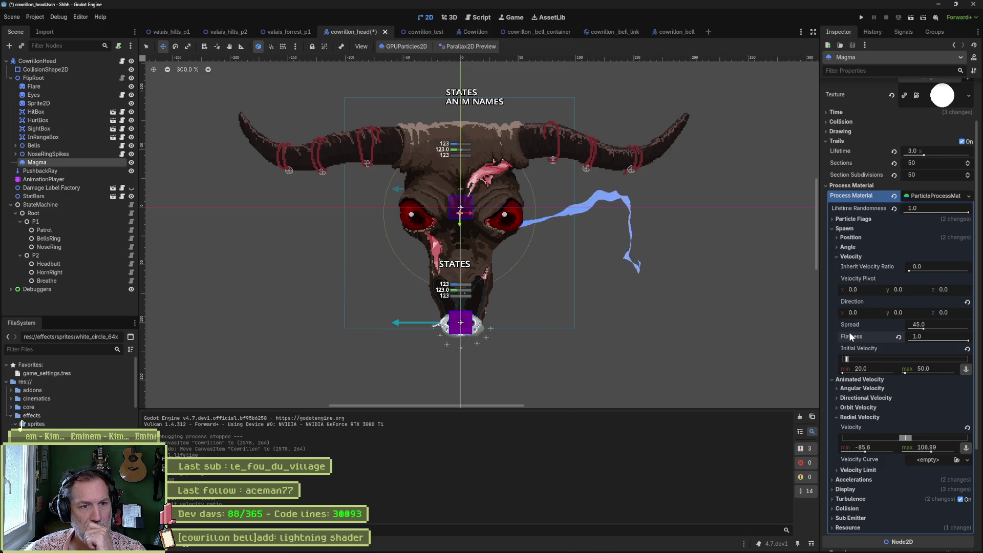
{"action": "left_click", "coordinate": [897, 336]}
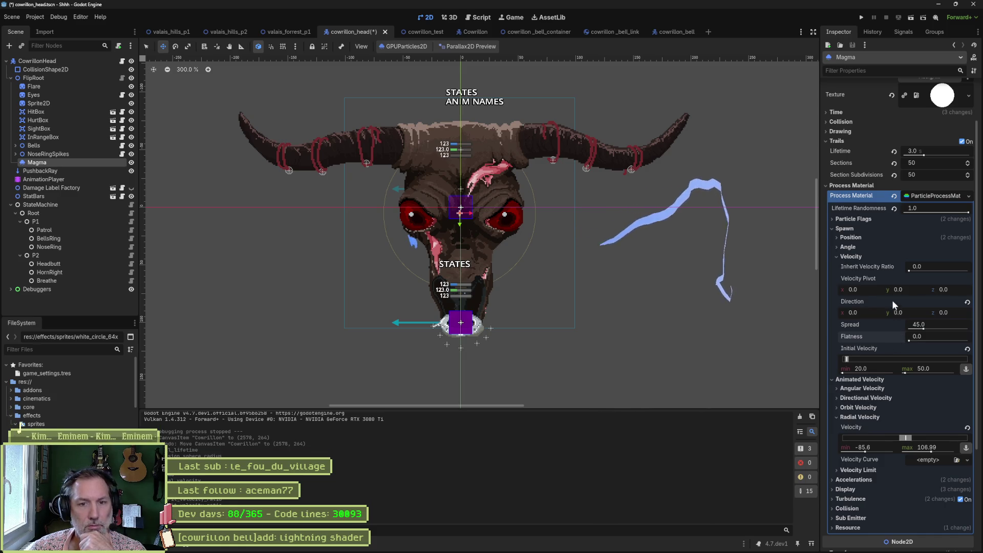
{"action": "left_click", "coordinate": [848, 255]}
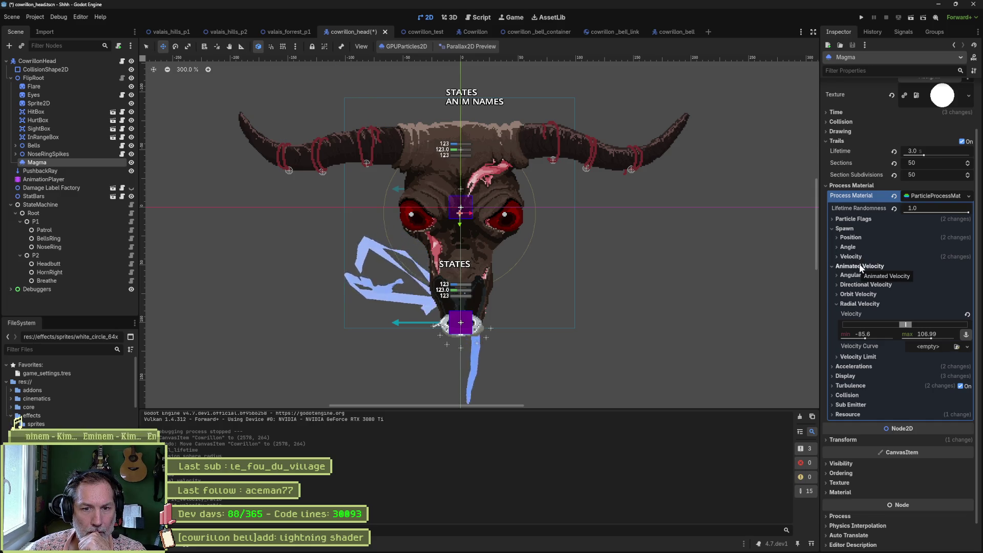
Step: Set radial velocity minimum to 0 and maximum to 50
{"action": "left_click", "coordinate": [874, 333]}
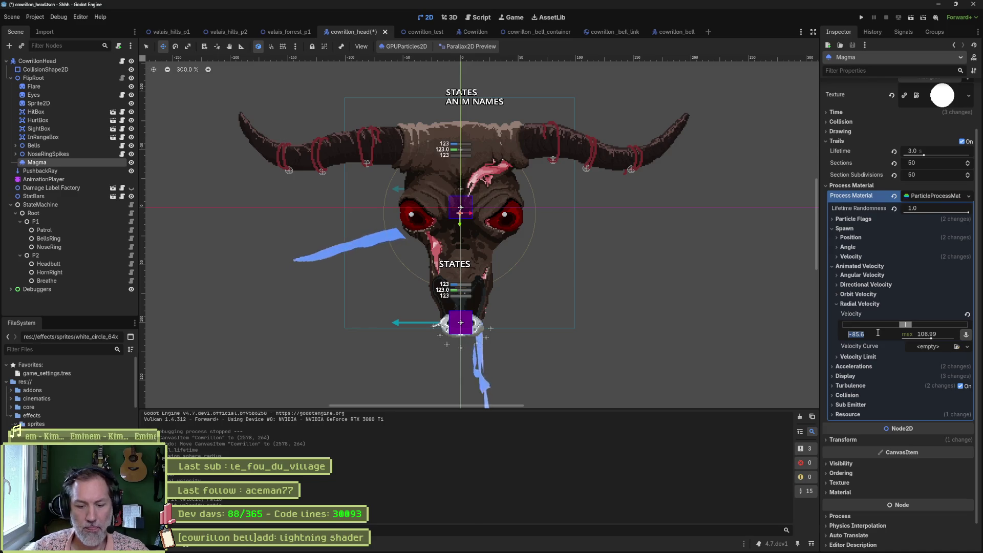
{"action": "type", "text": "0"}
{"action": "key", "text": "Return"}
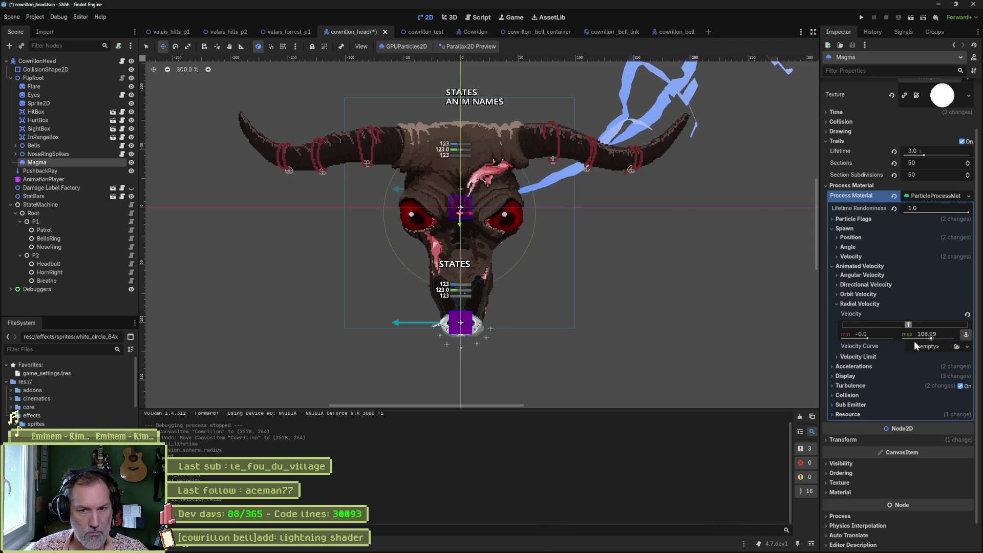
{"action": "left_click", "coordinate": [927, 334]}
{"action": "type", "text": "50"}
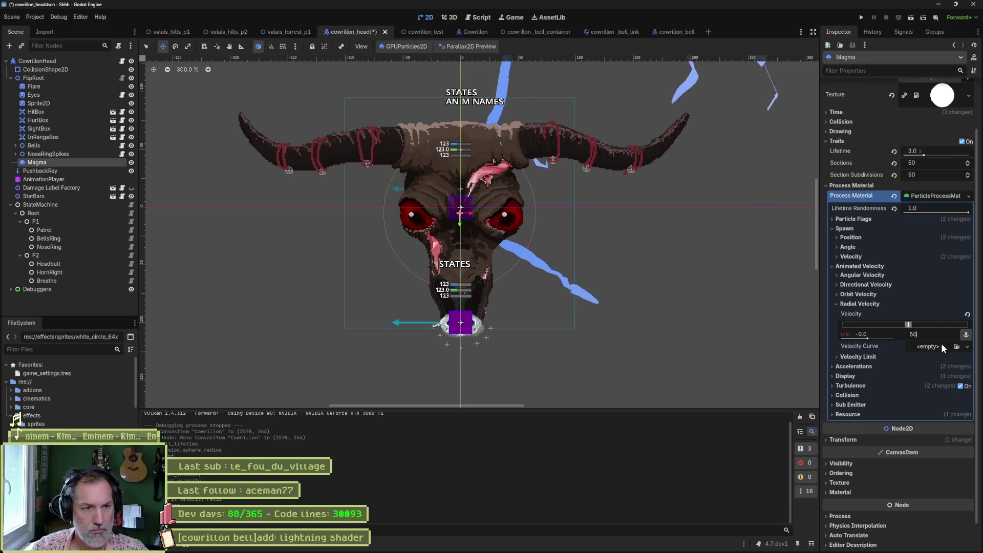
{"action": "key", "text": "Return"}
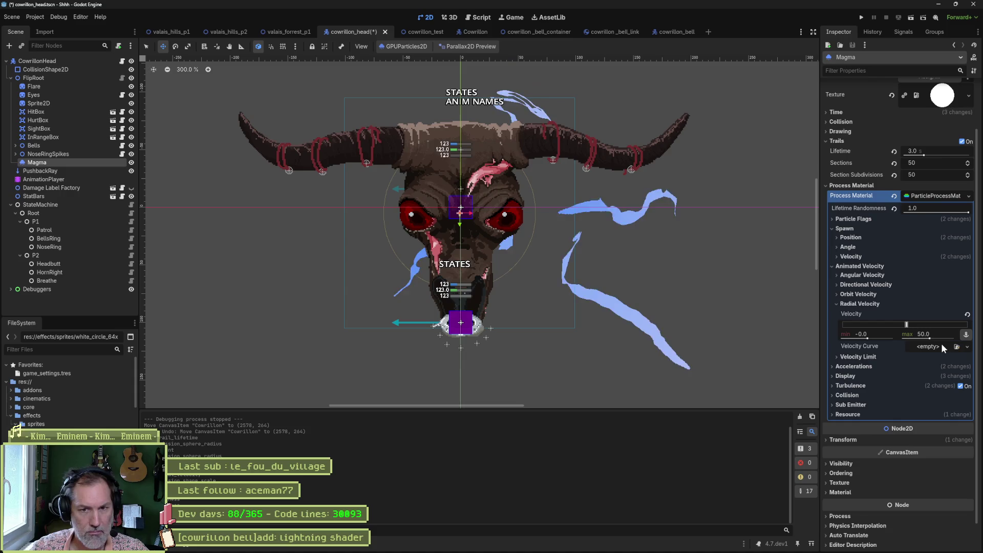
Step: Raise the Magma particles' maximum damping to 0.5
{"action": "left_click", "coordinate": [854, 306]}
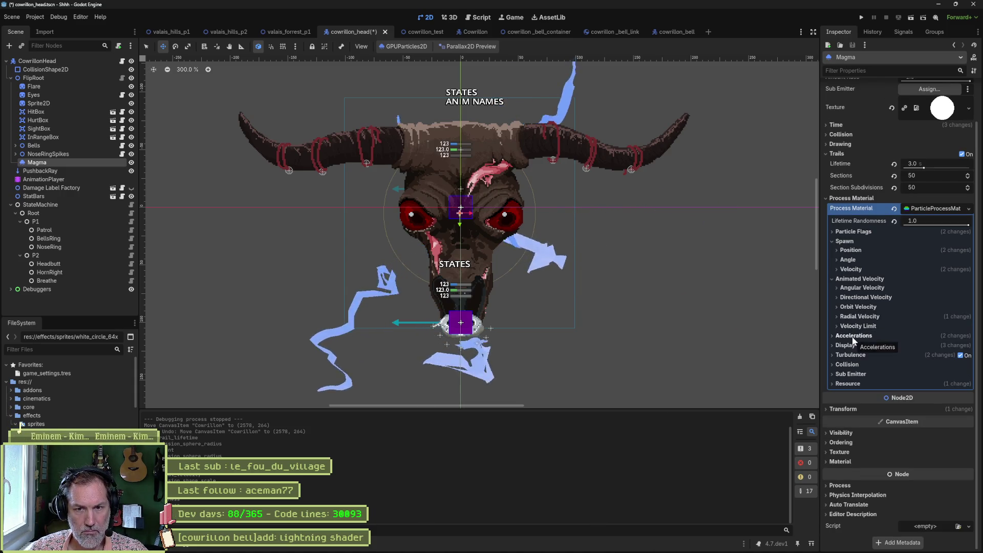
{"action": "left_click", "coordinate": [853, 336]}
{"action": "left_click", "coordinate": [858, 344]}
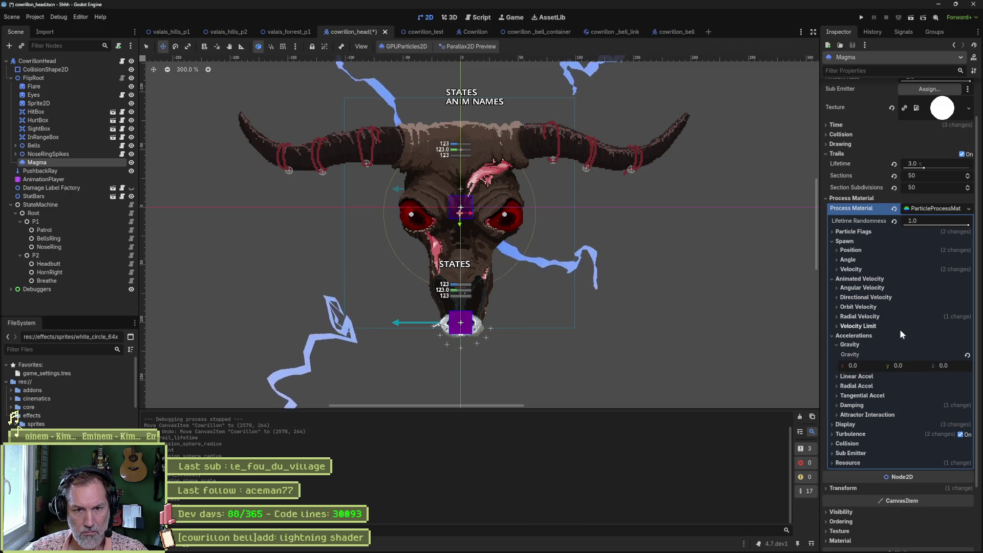
{"action": "left_click", "coordinate": [863, 344]}
{"action": "left_click", "coordinate": [859, 383]}
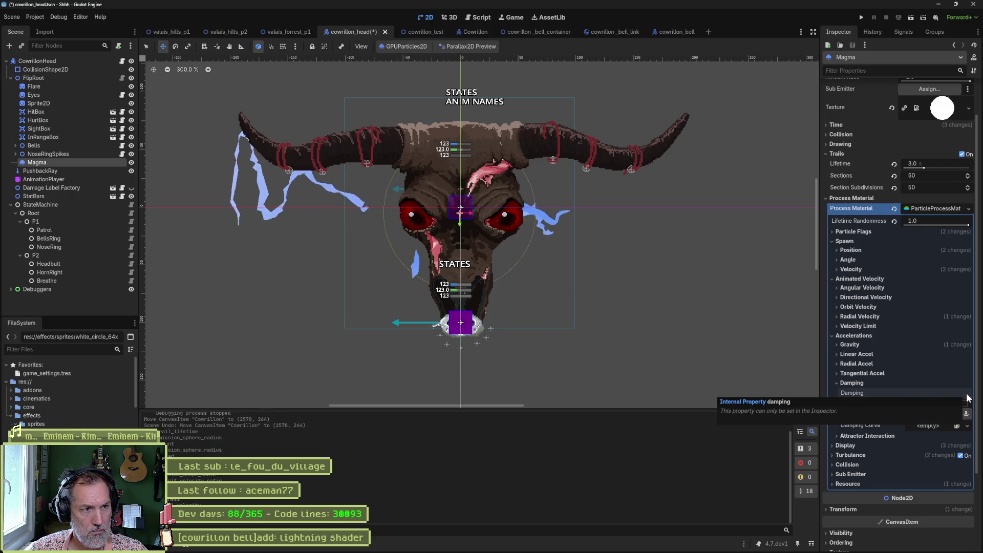
{"action": "left_click_drag", "start_coordinate": [941, 413], "coordinate": [952, 413]}
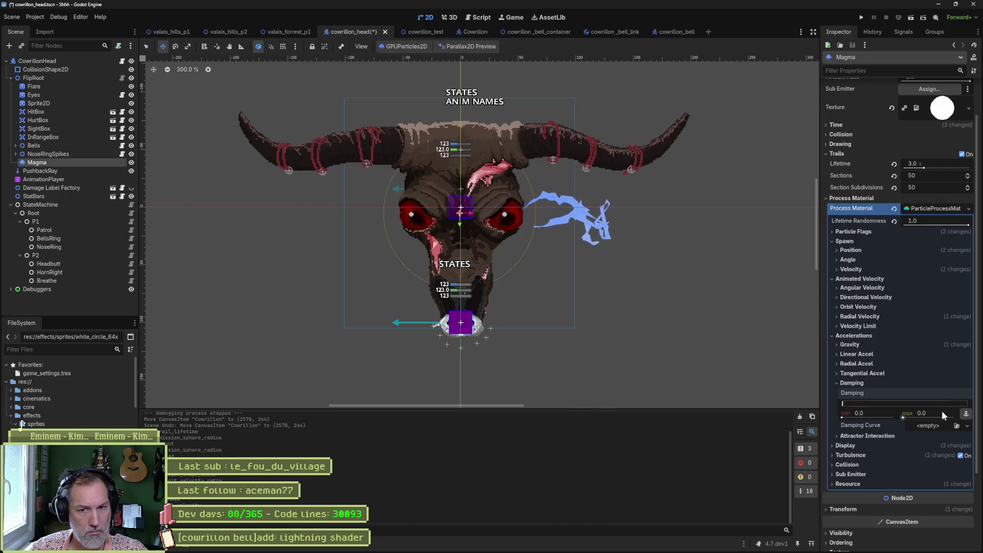
{"action": "left_click", "coordinate": [852, 383]}
Step: Reset the display scale range, then set it to min 0.1 and max 0.15
{"action": "left_click", "coordinate": [850, 402]}
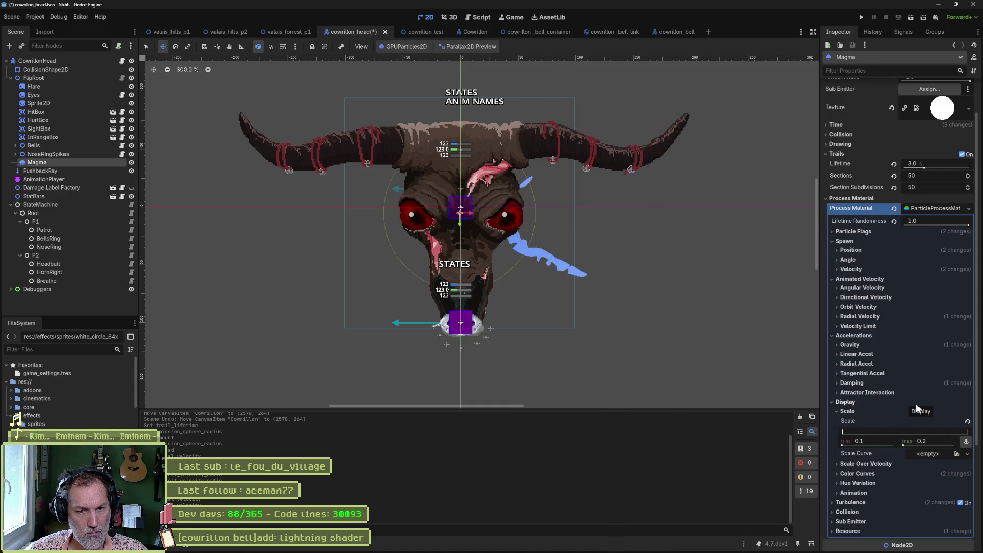
{"action": "left_click", "coordinate": [966, 422]}
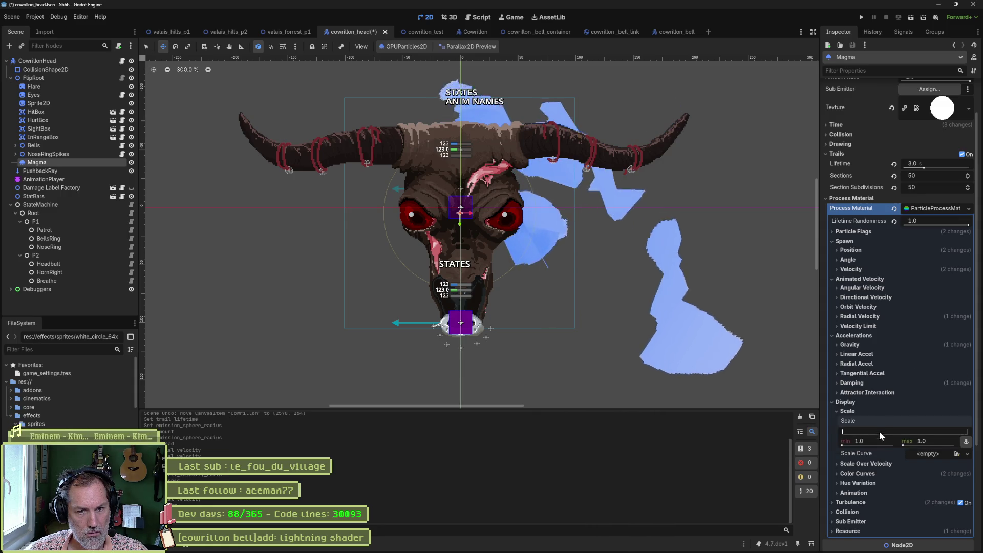
{"action": "left_click", "coordinate": [882, 442]}
{"action": "key", "text": "BackSpace"}
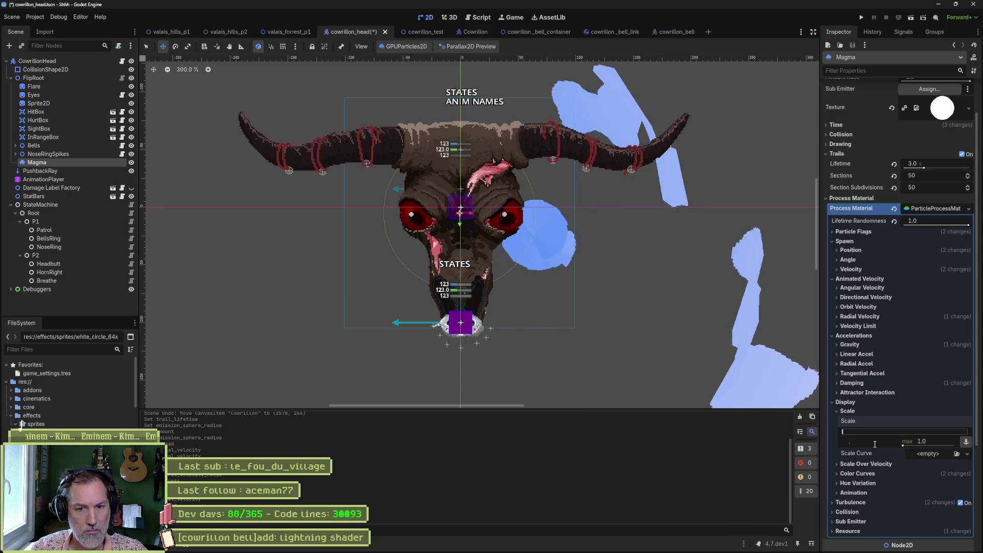
{"action": "type", "text": "0.1"}
{"action": "key", "text": "Tab"}
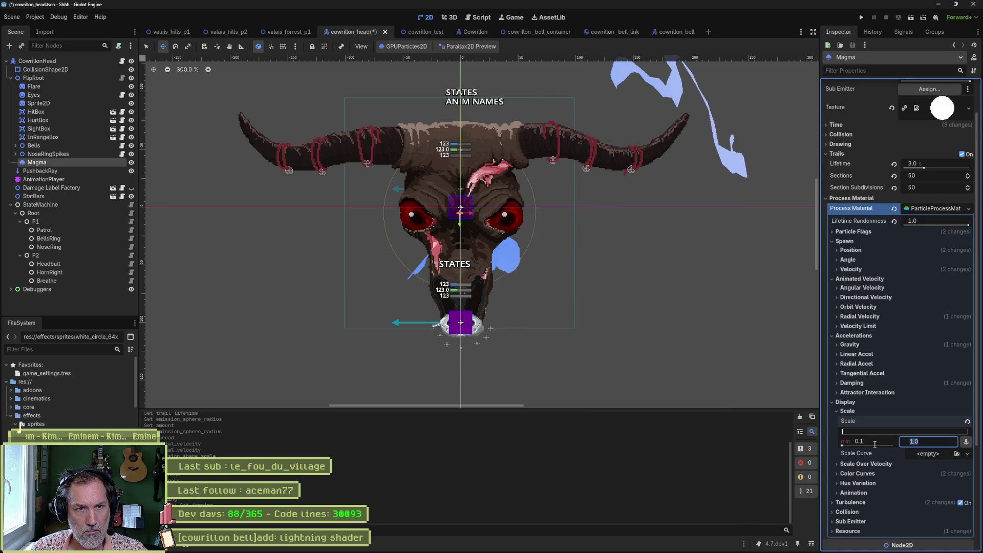
{"action": "key", "text": "BackSpace"}
{"action": "type", "text": "5"}
{"action": "key", "text": "Return"}
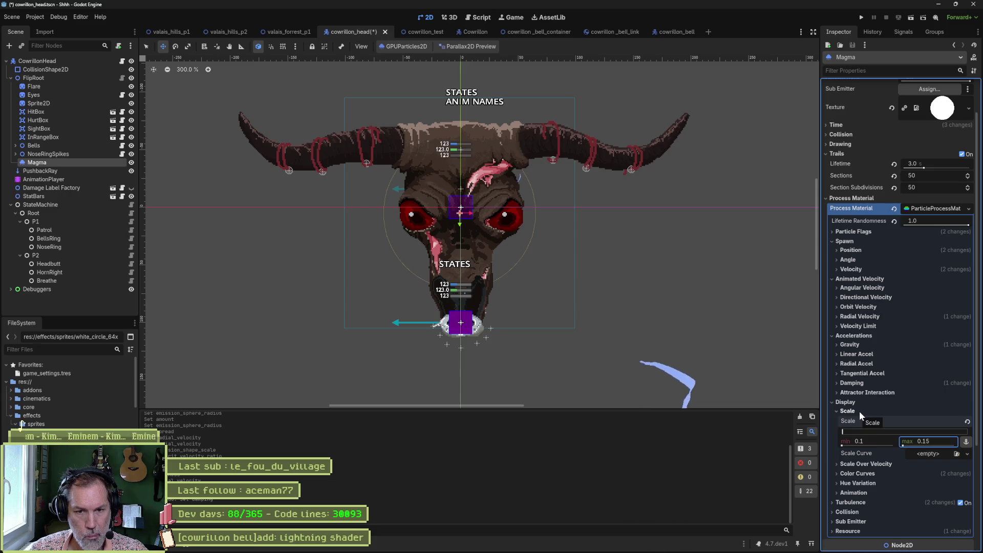
Step: Expand Turbulence and revert its noise strength to the default 1.0
{"action": "left_click", "coordinate": [856, 409]}
{"action": "left_click", "coordinate": [858, 430]}
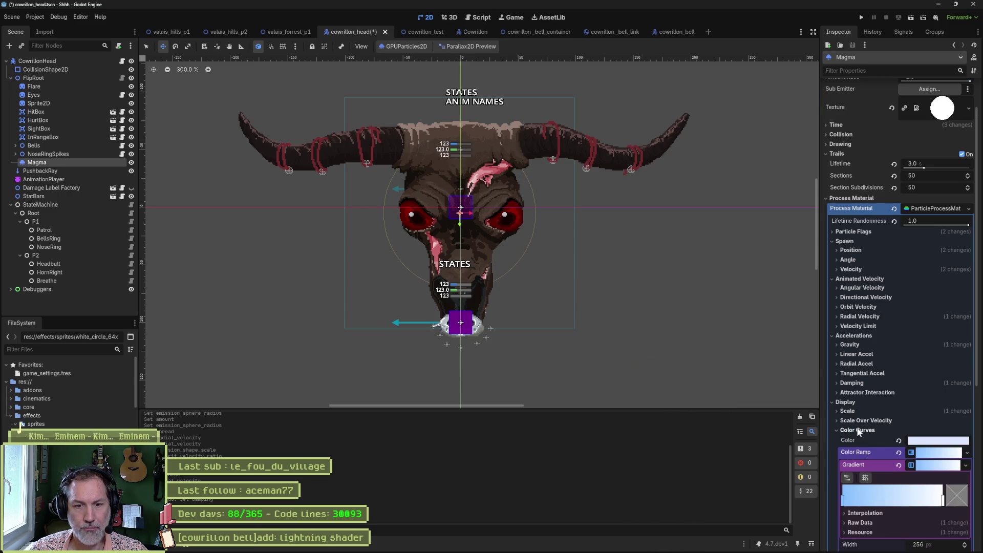
{"action": "left_click", "coordinate": [858, 430]}
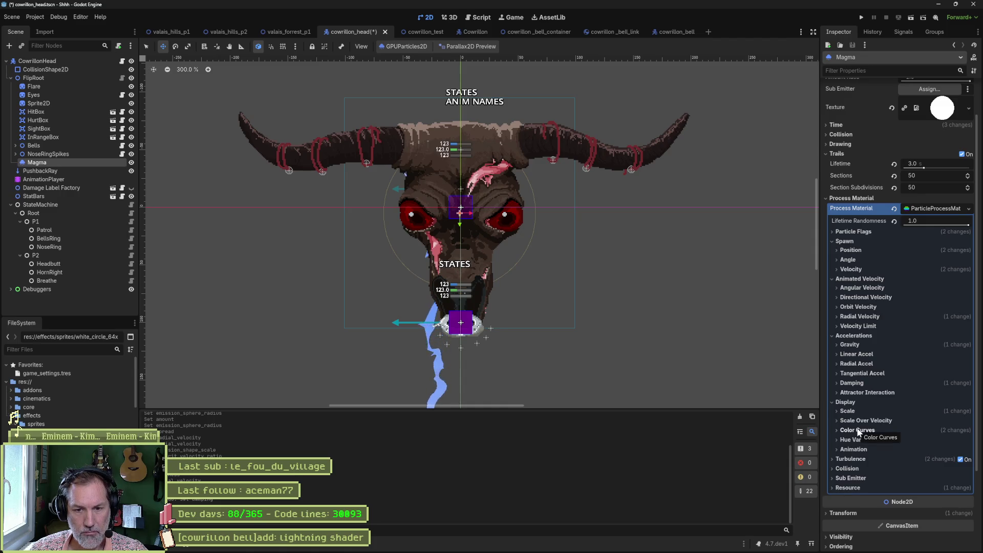
{"action": "left_click", "coordinate": [858, 456]}
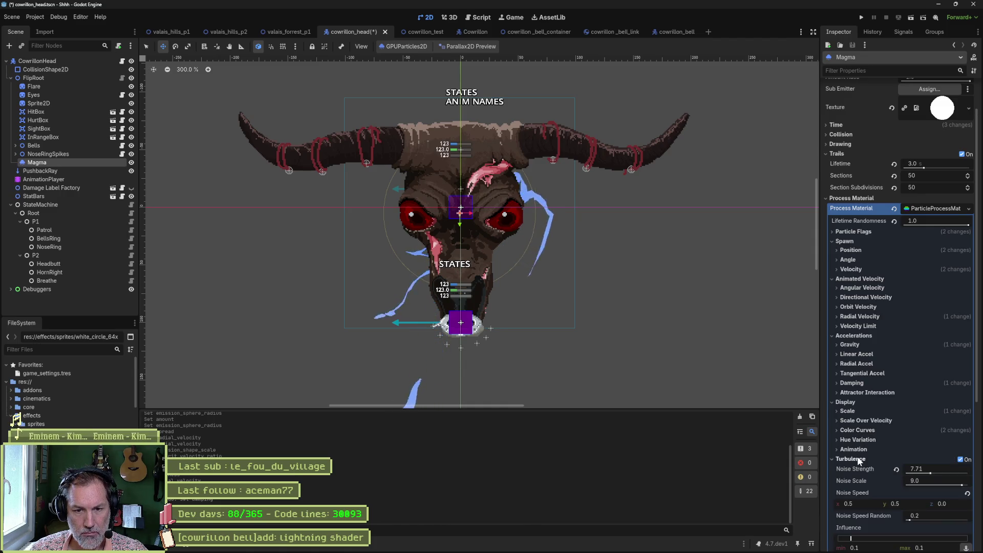
{"action": "left_click", "coordinate": [897, 469]}
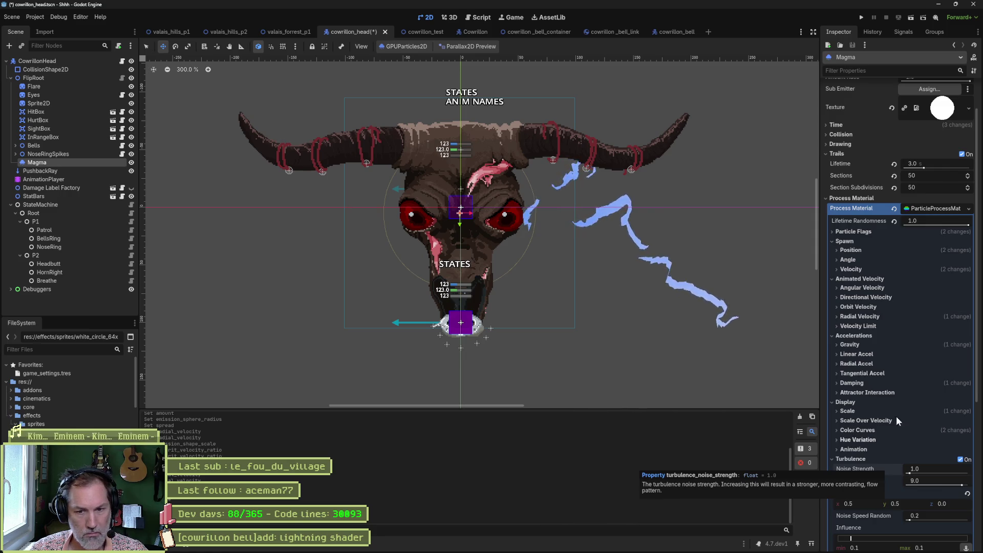
Step: Try turbulence noise scale values 20 and 100, then settle on 1.0
{"action": "scroll", "coordinate": [896, 415], "scroll_direction": "down", "scroll_amount": 3}
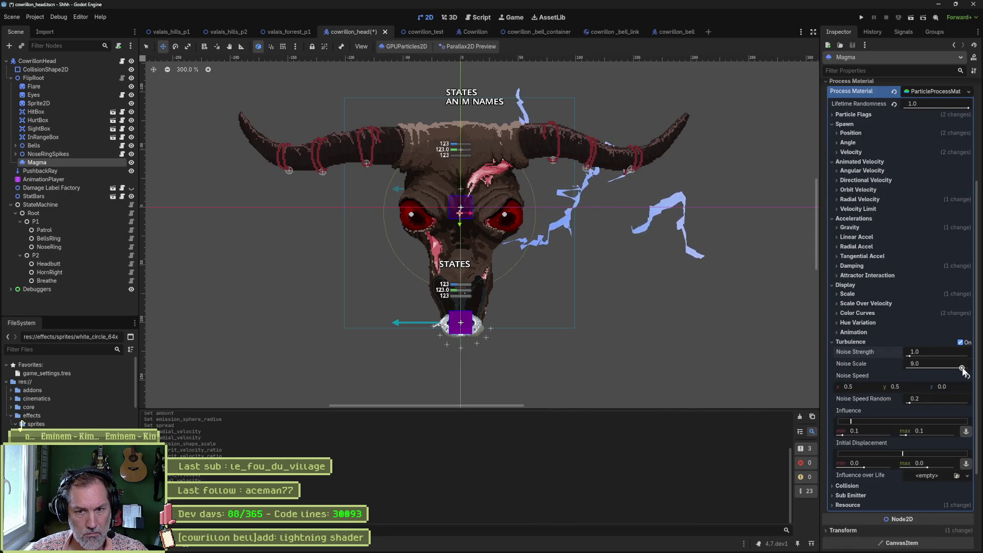
{"action": "left_click_drag", "start_coordinate": [920, 365], "coordinate": [916, 368]}
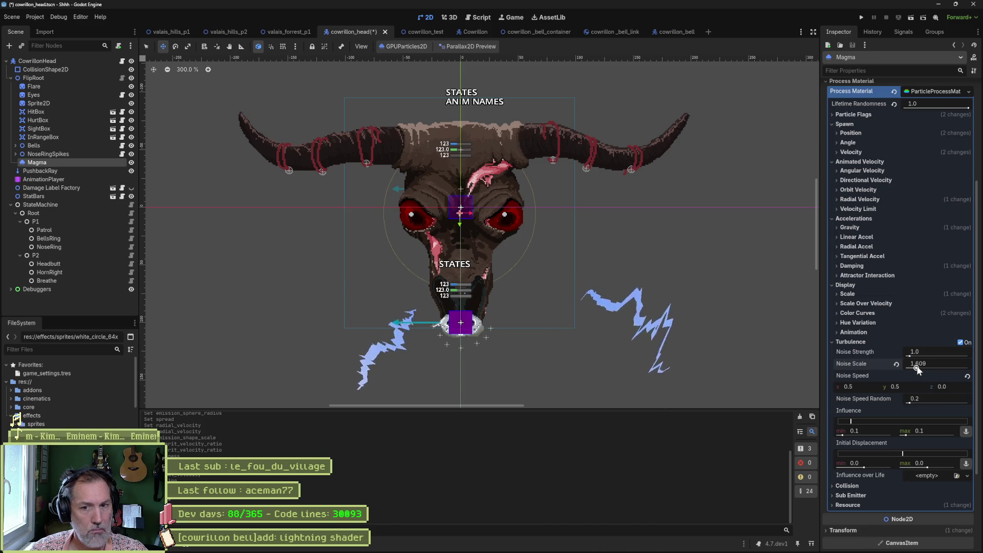
{"action": "type", "text": "20"}
{"action": "key", "text": "Return"}
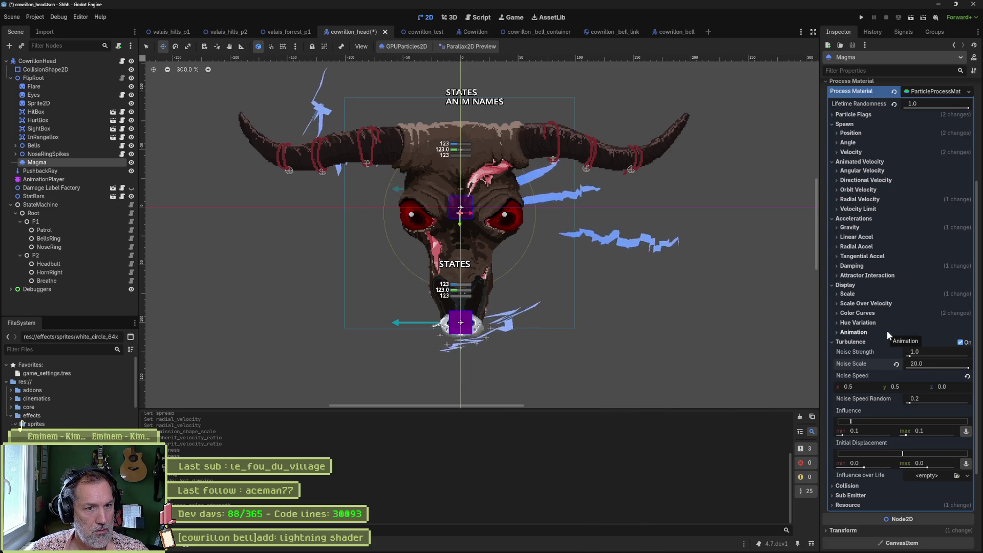
{"action": "left_click", "coordinate": [931, 364]}
{"action": "type", "text": "100"}
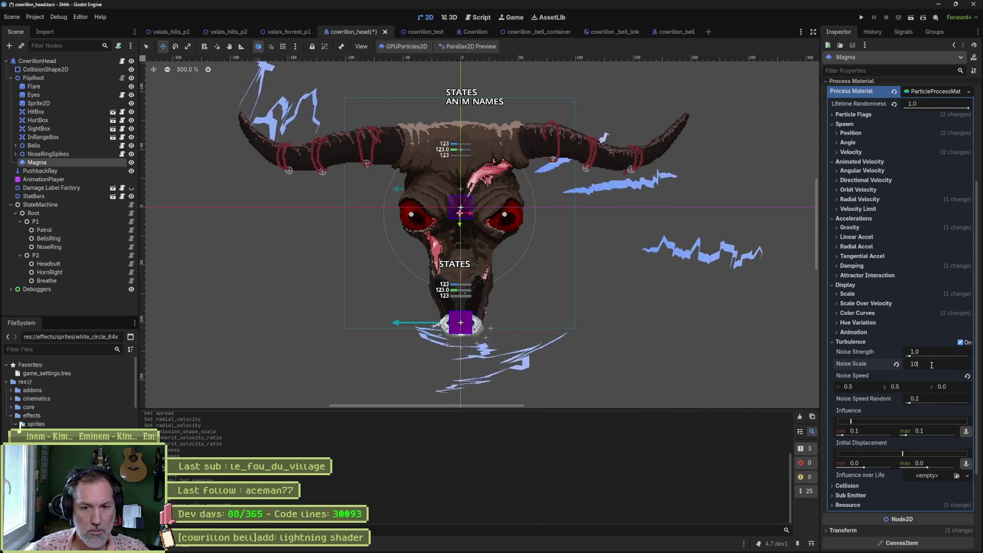
{"action": "key", "text": "Return"}
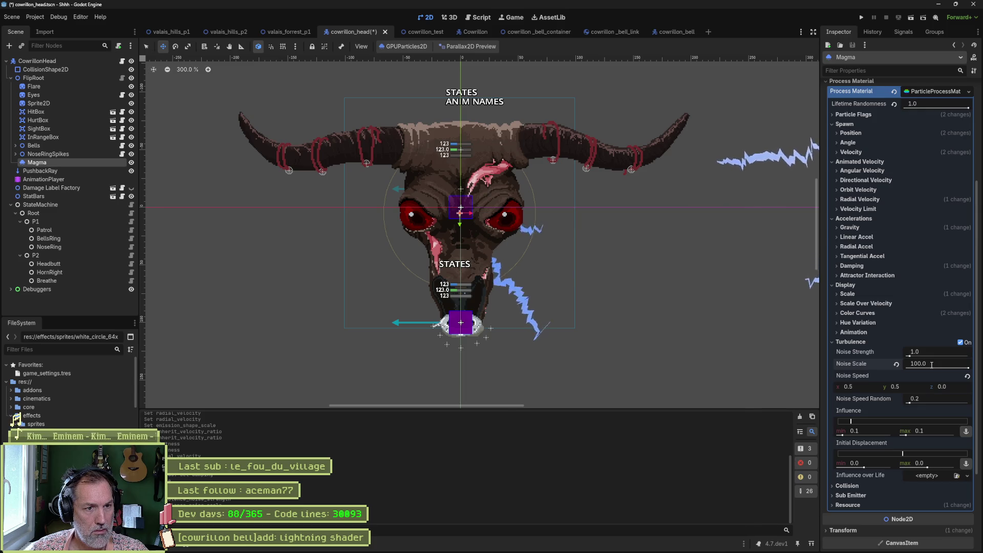
{"action": "left_click", "coordinate": [932, 364]}
{"action": "type", "text": "1"}
{"action": "key", "text": "Return"}
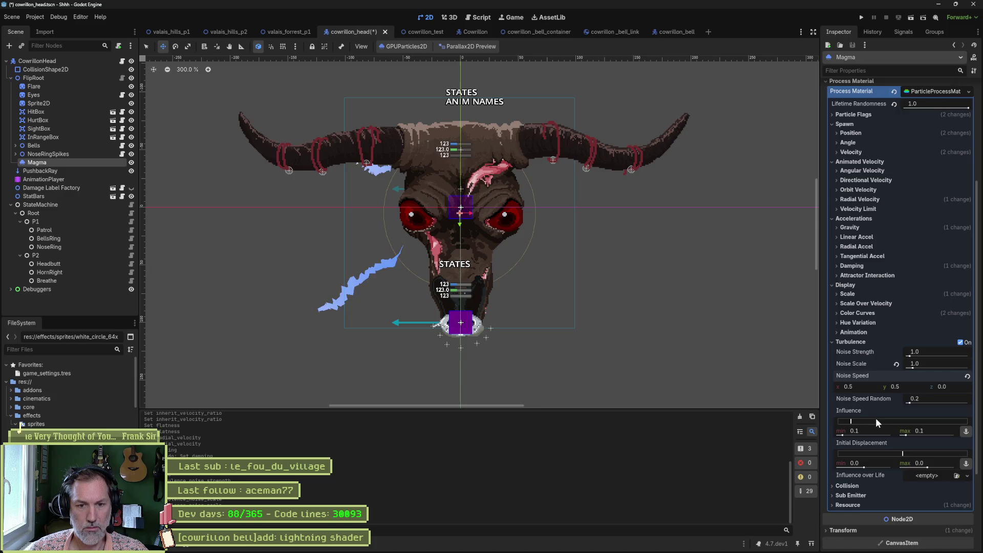
Step: Toggle turbulence off and back on, and reset noise strength to 1.0 after adjusting it
{"action": "scroll", "coordinate": [878, 419], "scroll_direction": "down", "scroll_amount": 5}
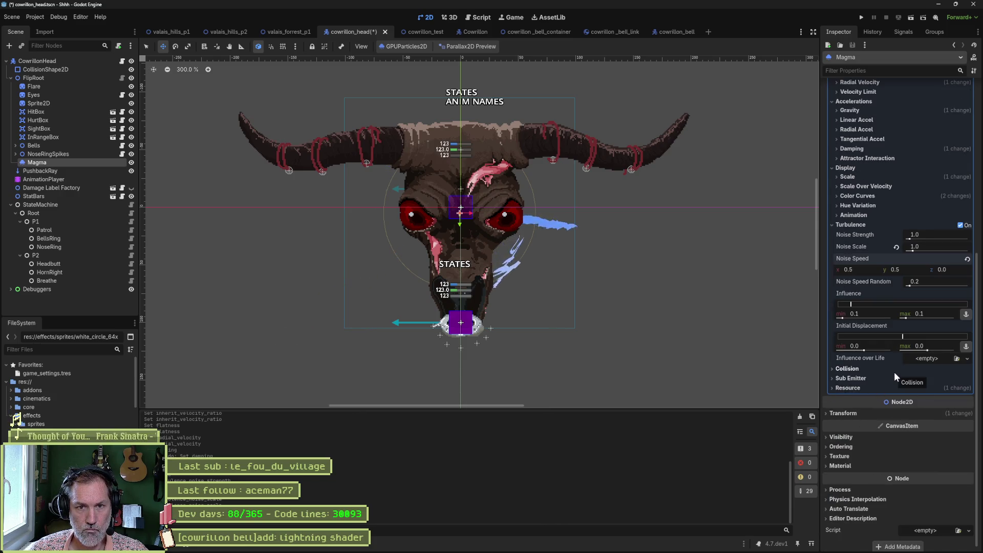
{"action": "left_click", "coordinate": [960, 224]}
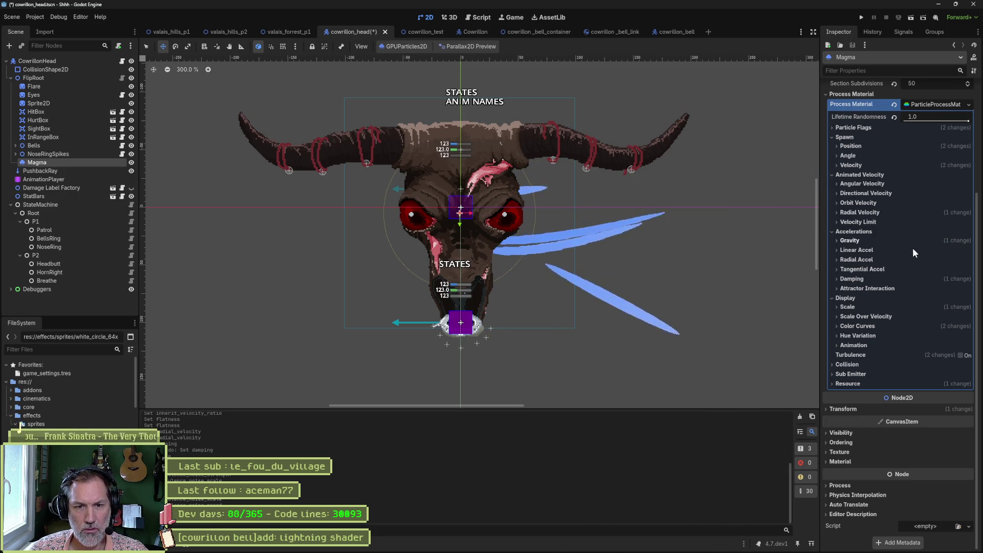
{"action": "left_click", "coordinate": [961, 356]}
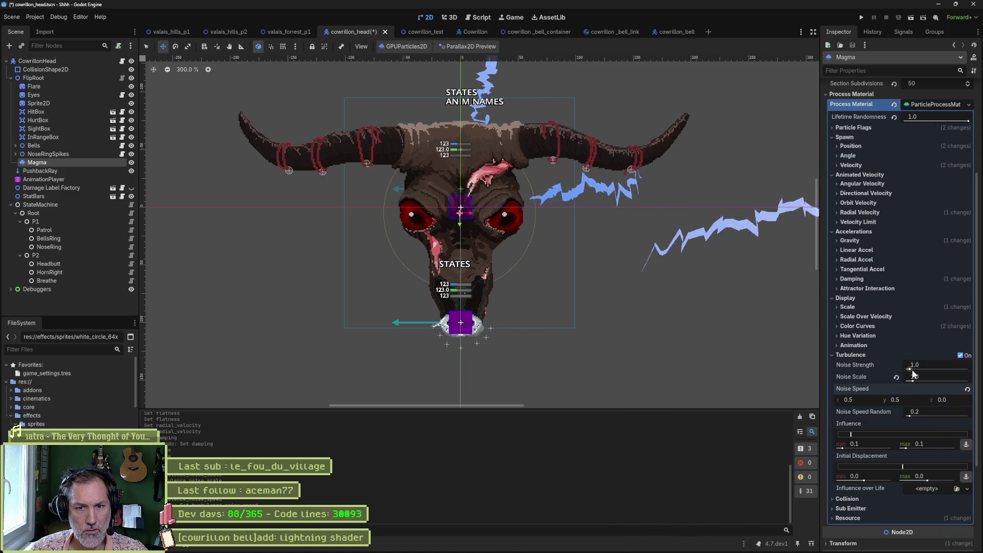
{"action": "mouse_move", "coordinate": [926, 364]}
{"action": "left_mouse_down"}
{"action": "mouse_move", "coordinate": [906, 365]}
{"action": "mouse_move", "coordinate": [916, 365]}
{"action": "left_mouse_up"}
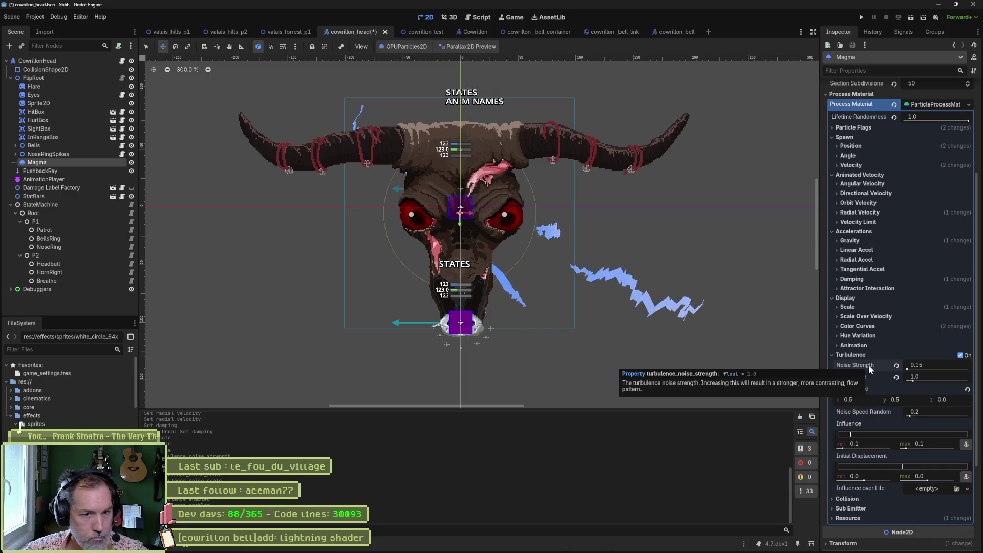
{"action": "left_click", "coordinate": [896, 365]}
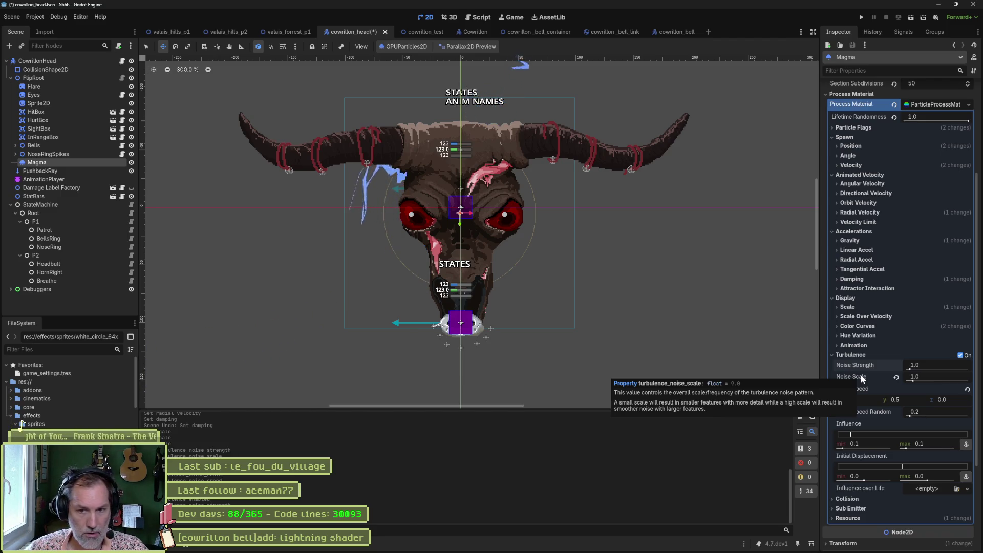
Step: Set the turbulence noise scale to 100
{"action": "left_click", "coordinate": [946, 376]}
{"action": "type", "text": "100"}
{"action": "key", "text": "Return"}
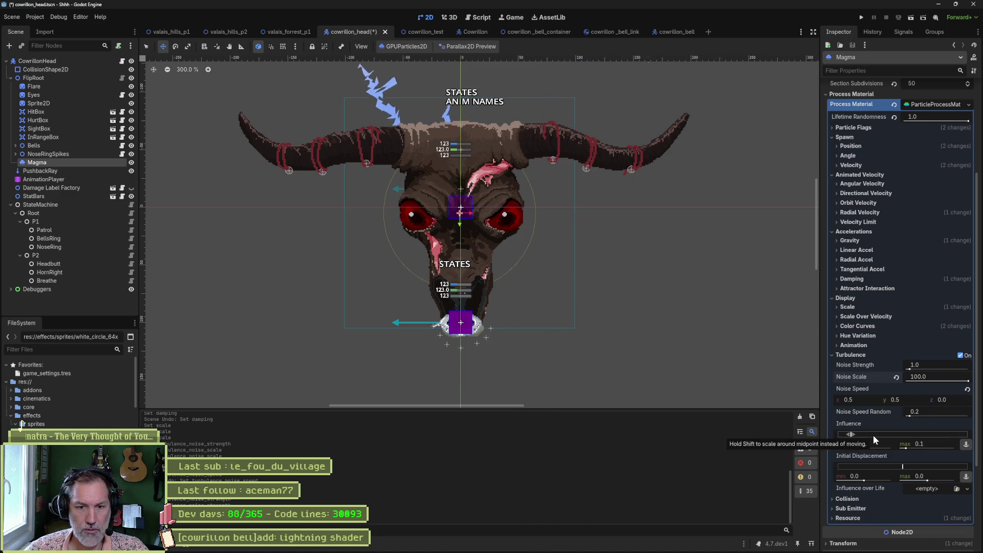
{"action": "left_click_drag", "start_coordinate": [854, 434], "coordinate": [880, 434]}
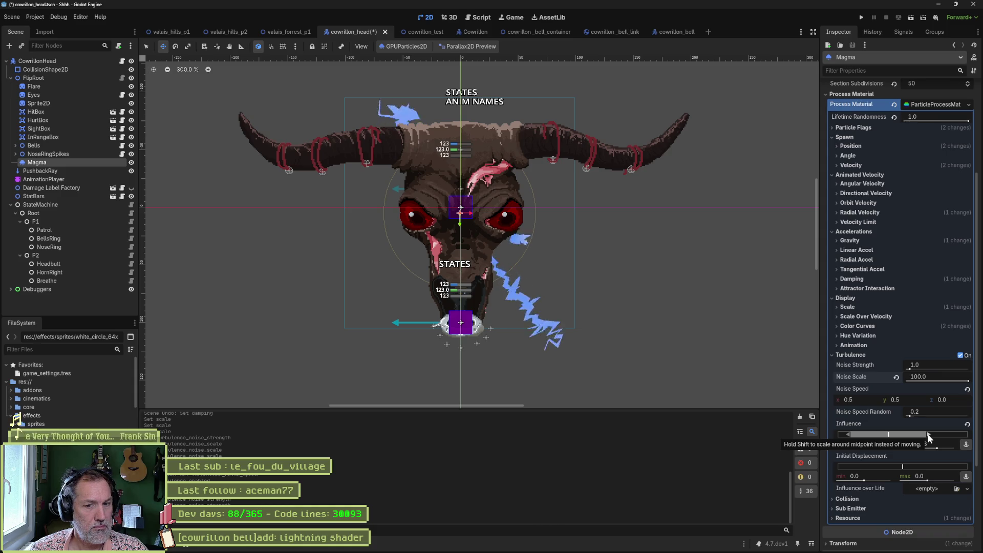
{"action": "mouse_move", "coordinate": [928, 435]}
{"action": "left_mouse_down"}
{"action": "mouse_move", "coordinate": [849, 437]}
{"action": "mouse_move", "coordinate": [840, 449]}
{"action": "left_mouse_up"}
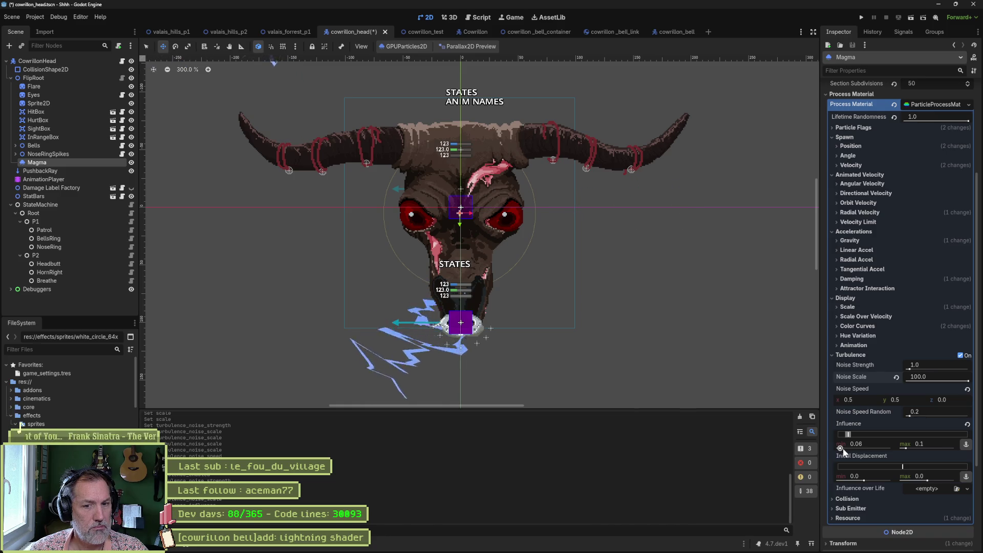
{"action": "left_click", "coordinate": [967, 425]}
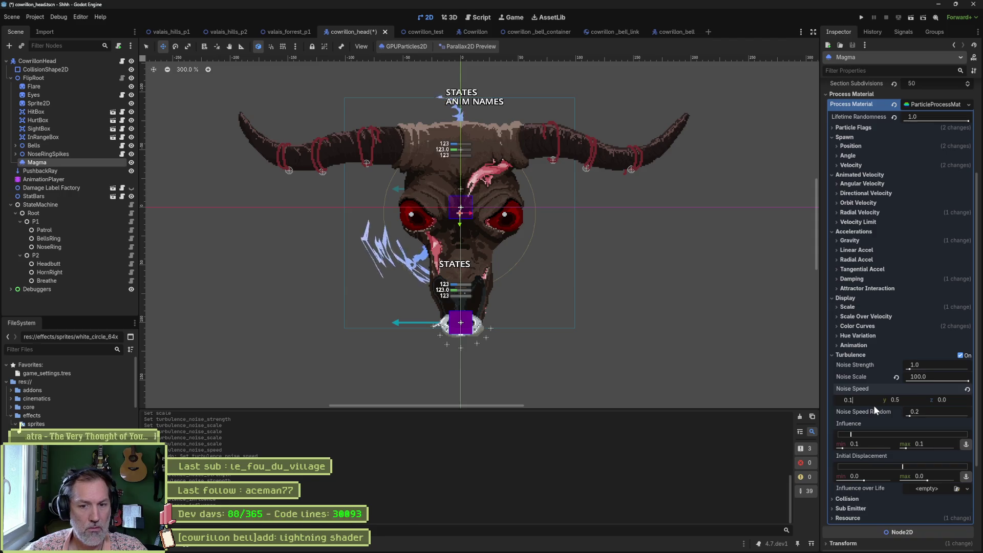
Step: Set turbulence noise speed x and y to 0.1
{"action": "type", "text": "0.1"}
{"action": "key", "text": "Tab"}
{"action": "type", "text": "0.1"}
{"action": "key", "text": "Return"}
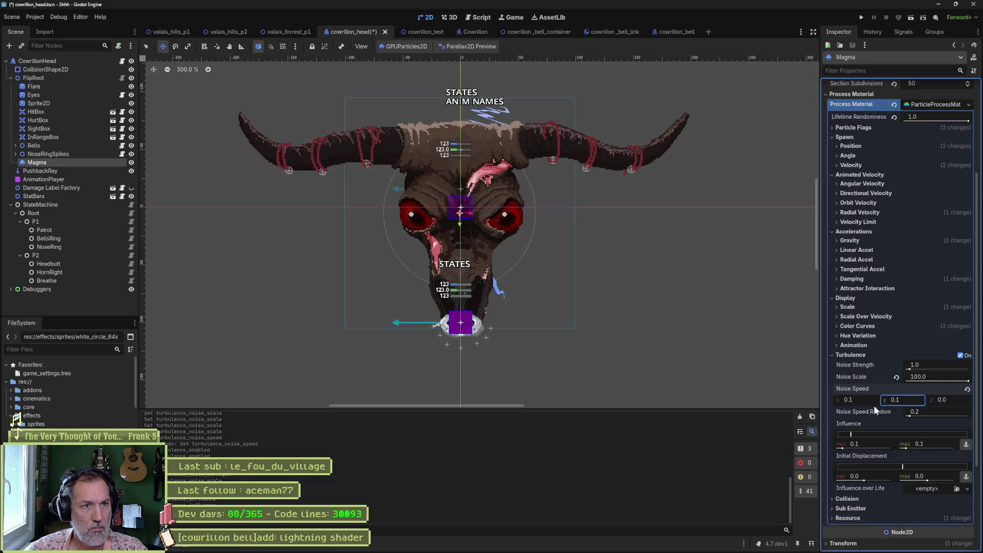
Step: Try noise speed 10 for x and y, revert it to default, then disable turbulence
{"action": "left_click", "coordinate": [865, 399]}
{"action": "type", "text": "10"}
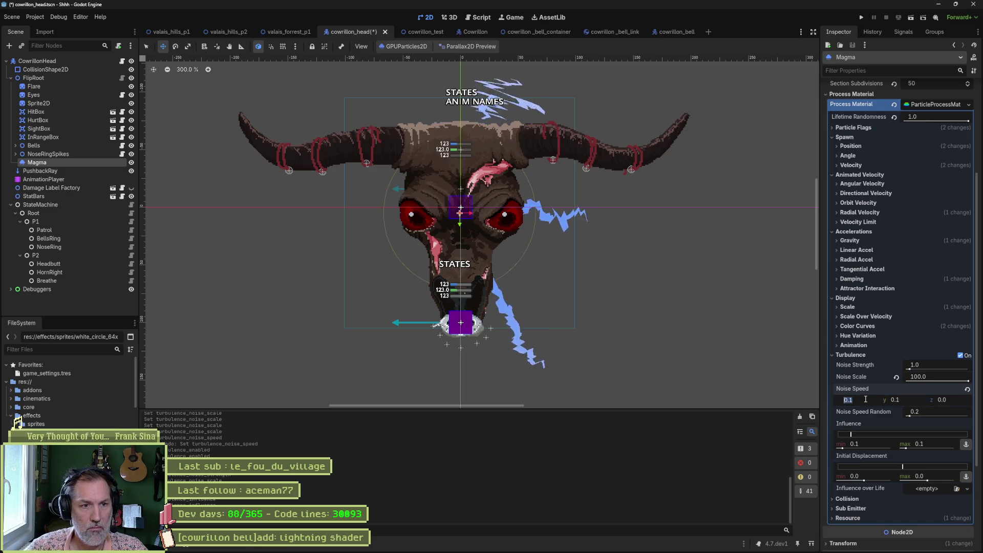
{"action": "key", "text": "Tab"}
{"action": "type", "text": "10"}
{"action": "key", "text": "Return"}
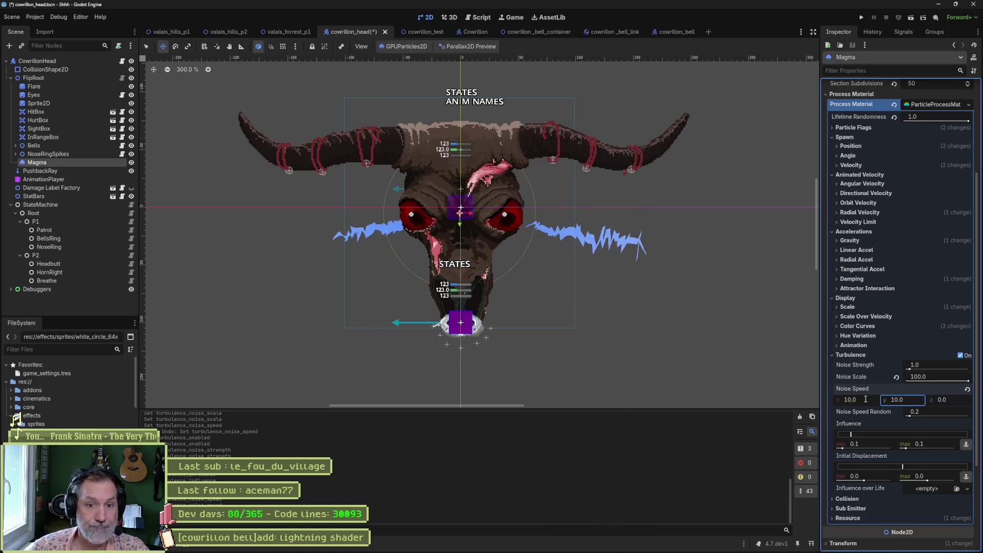
{"action": "left_click", "coordinate": [967, 389]}
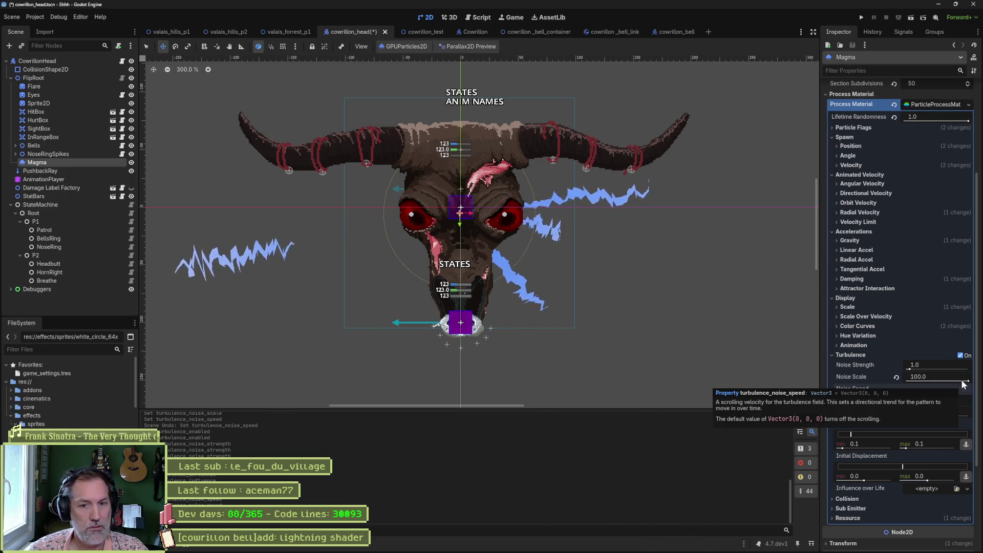
{"action": "left_click", "coordinate": [961, 355]}
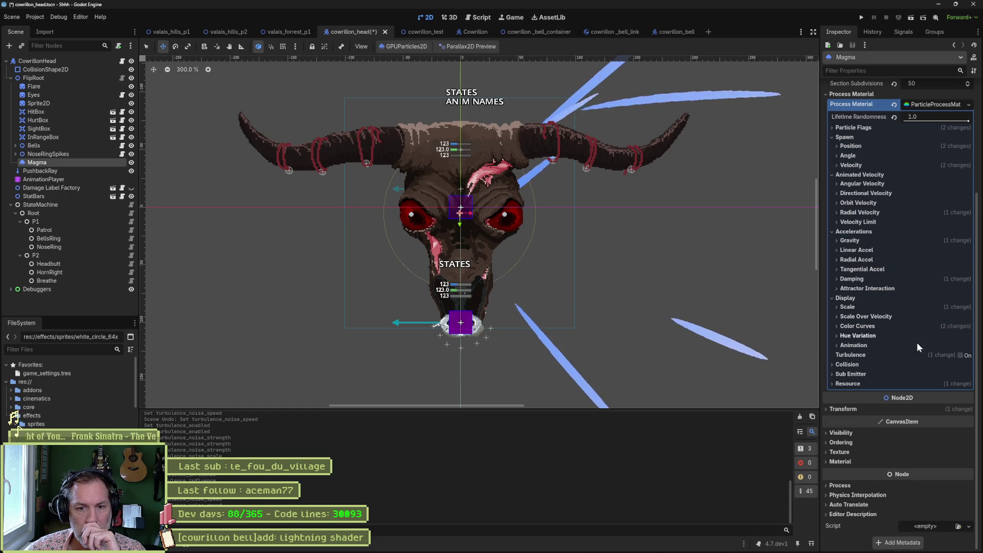
Step: Enable turbulence on the Magma particles and set noise strength to 10.0
{"action": "left_click", "coordinate": [961, 355]}
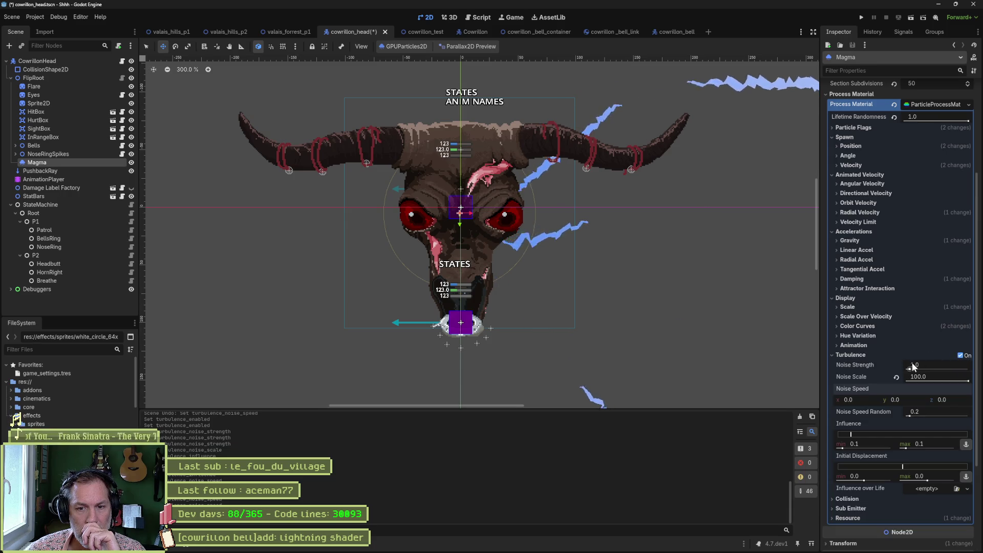
{"action": "left_click_drag", "start_coordinate": [936, 364], "coordinate": [906, 365]}
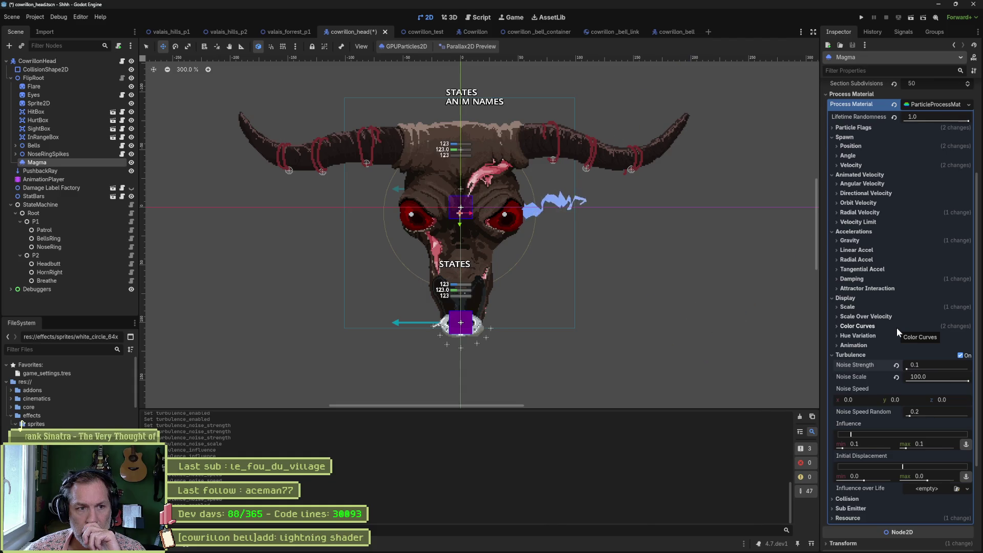
{"action": "left_click", "coordinate": [927, 364]}
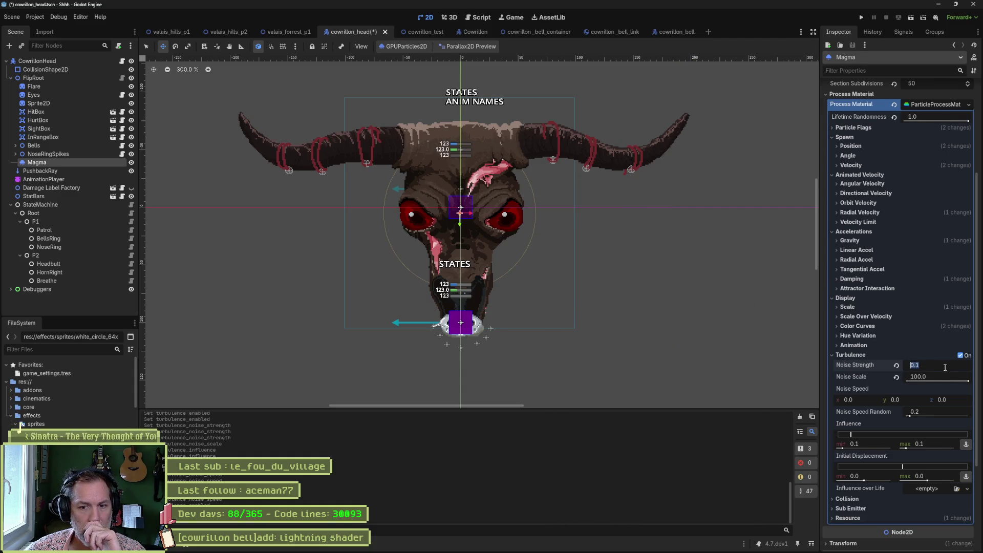
{"action": "type", "text": "10"}
{"action": "key", "text": "Return"}
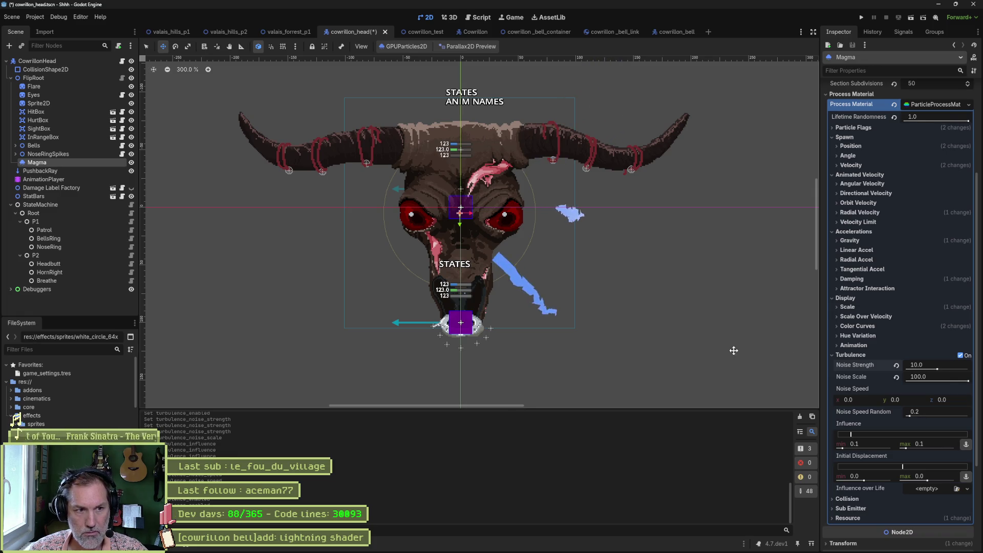
Step: Snip a screenshot of the Turbulence section of the Inspector
{"action": "mouse_move", "coordinate": [568, 548]}
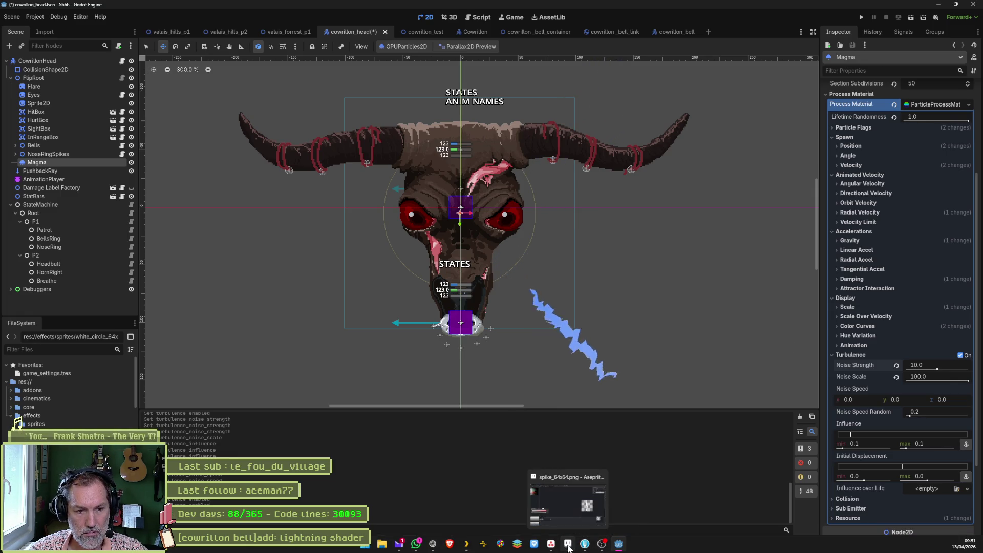
{"action": "key", "text": "super+shift+s"}
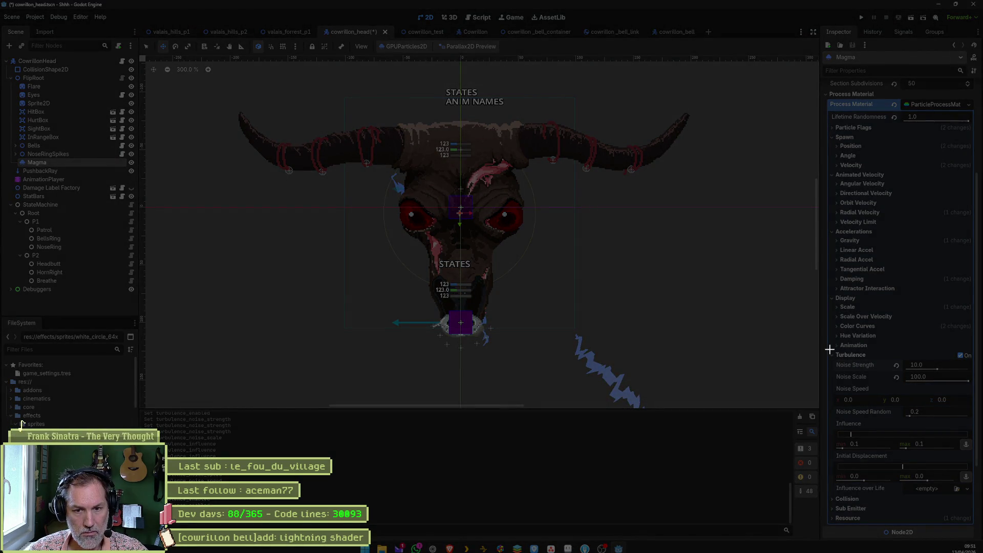
{"action": "mouse_move", "coordinate": [829, 349]}
{"action": "left_mouse_down"}
{"action": "mouse_move", "coordinate": [976, 487]}
{"action": "mouse_move", "coordinate": [976, 501]}
{"action": "left_mouse_up"}
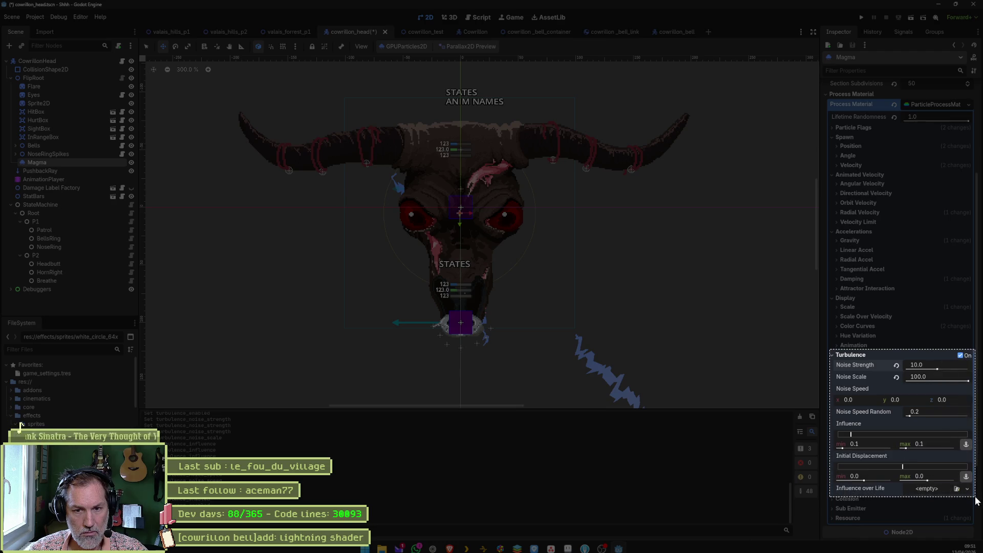
Step: Ask Gemini, with the pasted turbulence screenshot, how to get gentle seaweed-like turbulence
{"action": "left_click", "coordinate": [431, 547]}
{"action": "type", "text": "je veu"}
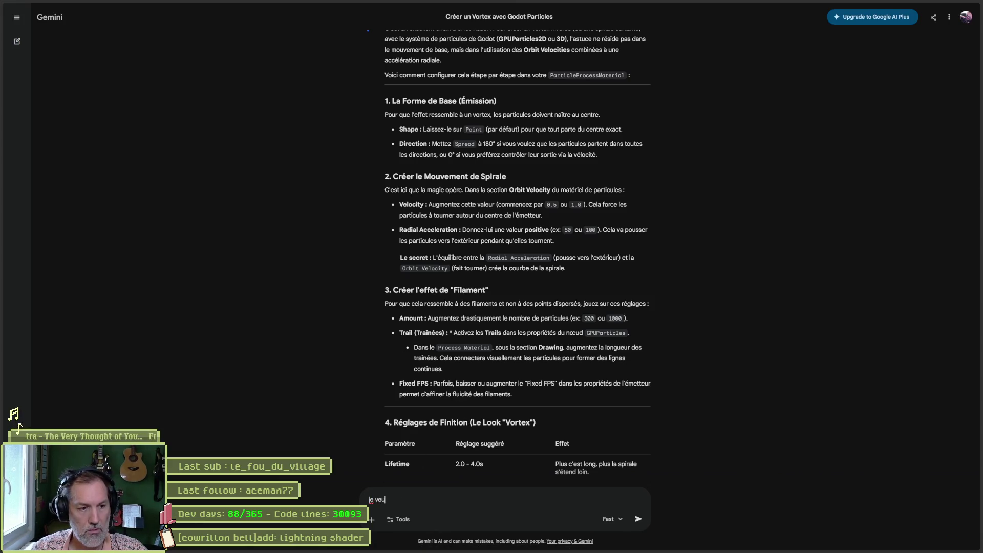
{"action": "type", "text": "x des turbulences legeres, comme des algues sous l'eau avec un leger courant... quels"}
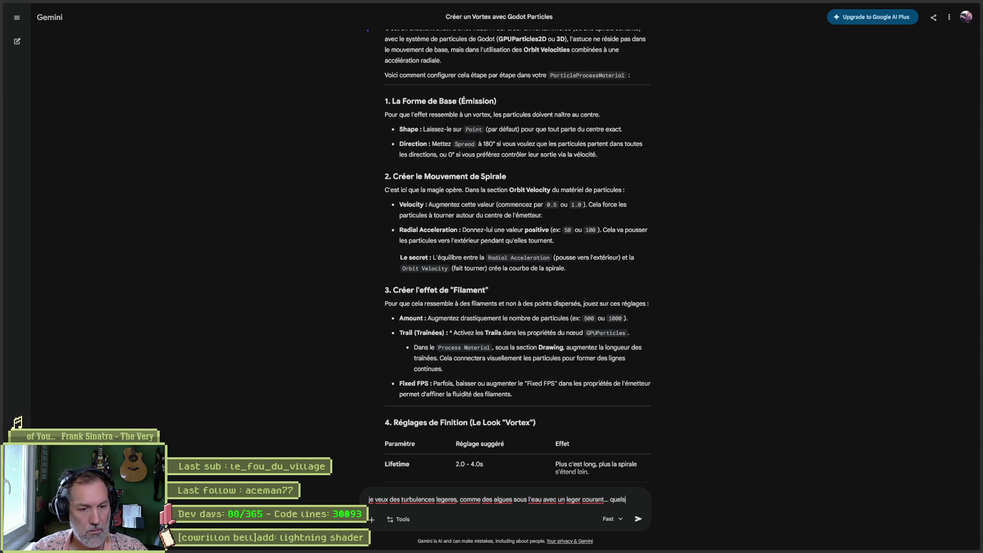
{"action": "type", "text": "glages ?"}
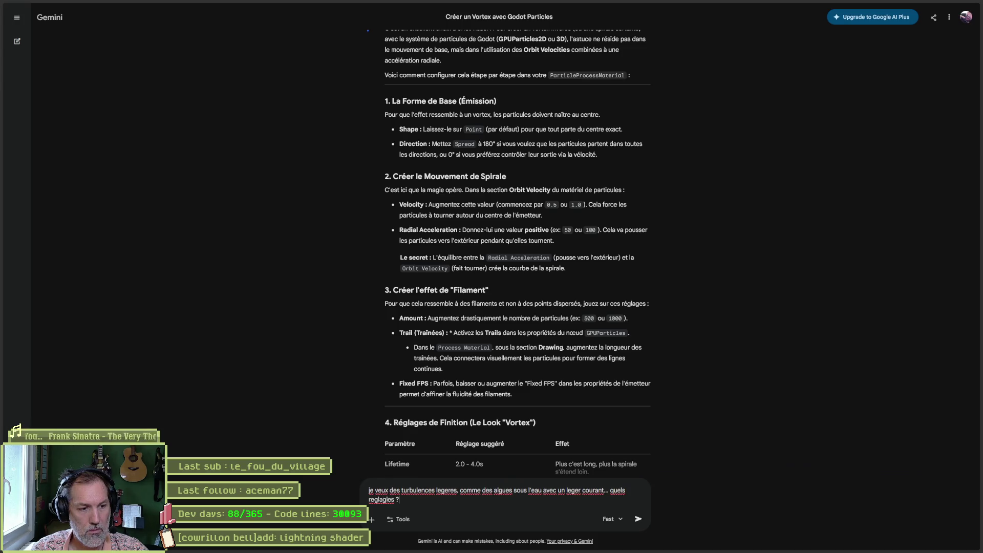
{"action": "key", "text": "ctrl+v"}
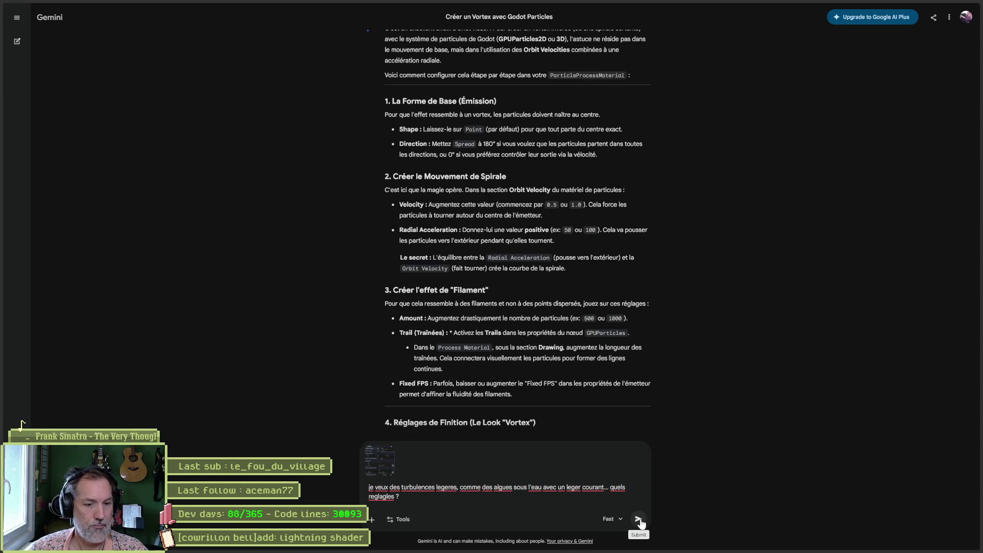
{"action": "left_click", "coordinate": [638, 520]}
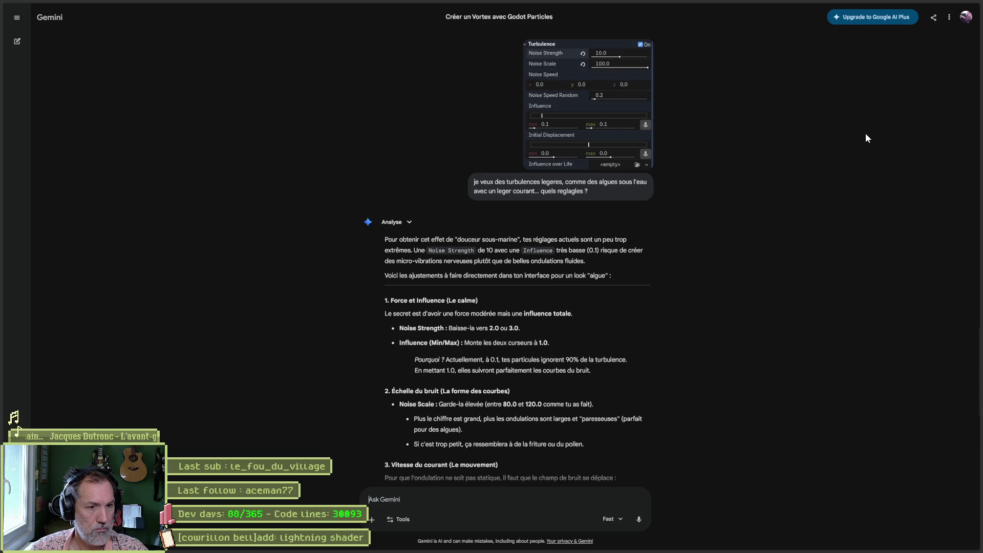
{"action": "mouse_move", "coordinate": [940, 6]}
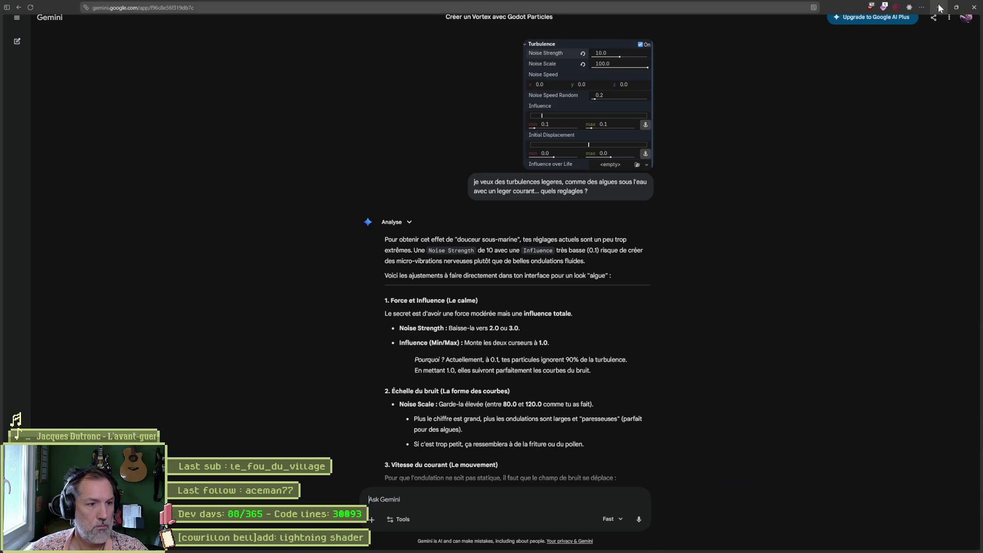
Step: Set the Magma turbulence noise strength to 2.0, checking Gemini's suggestions
{"action": "left_click", "coordinate": [940, 7]}
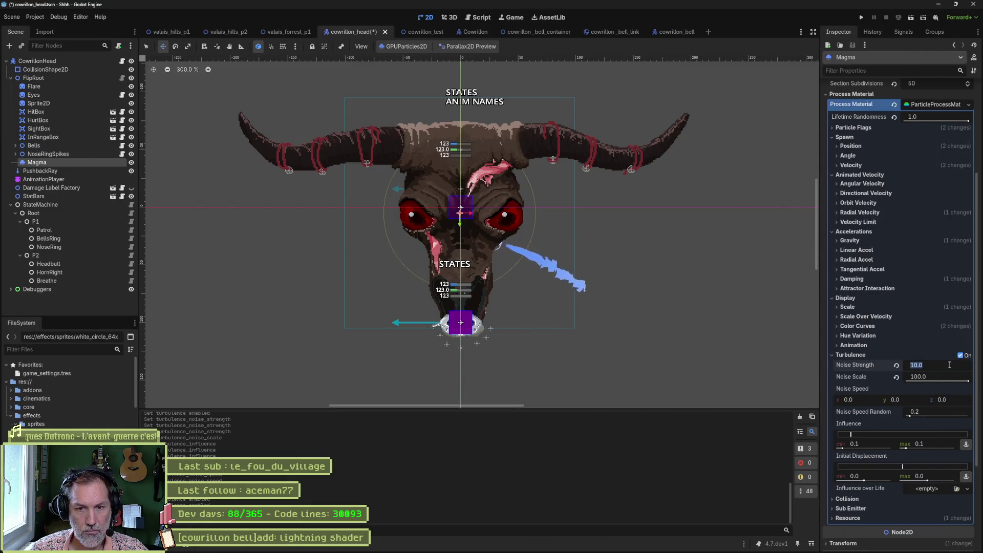
{"action": "type", "text": "2"}
{"action": "key", "text": "Tab"}
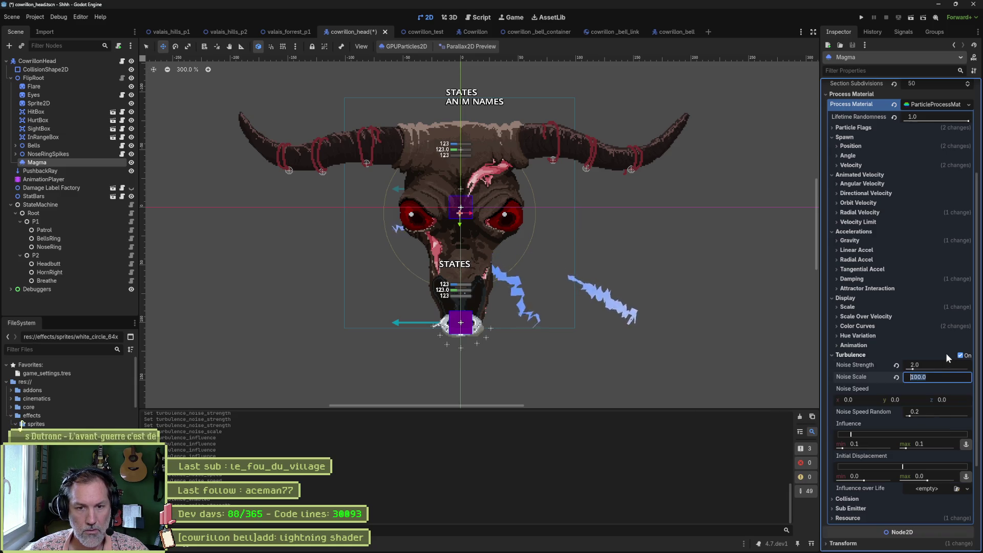
{"action": "key", "text": "alt+Tab"}
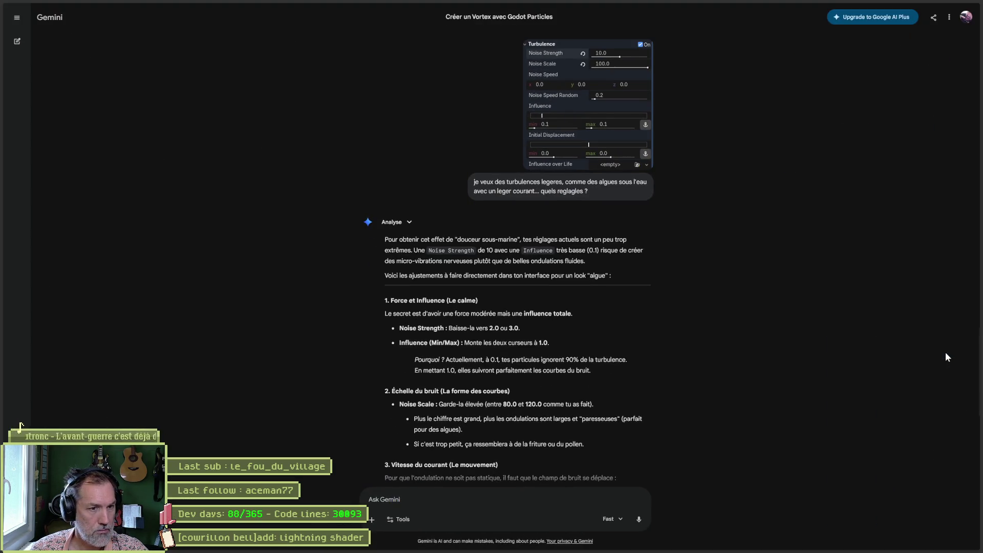
{"action": "key", "text": "alt+Tab"}
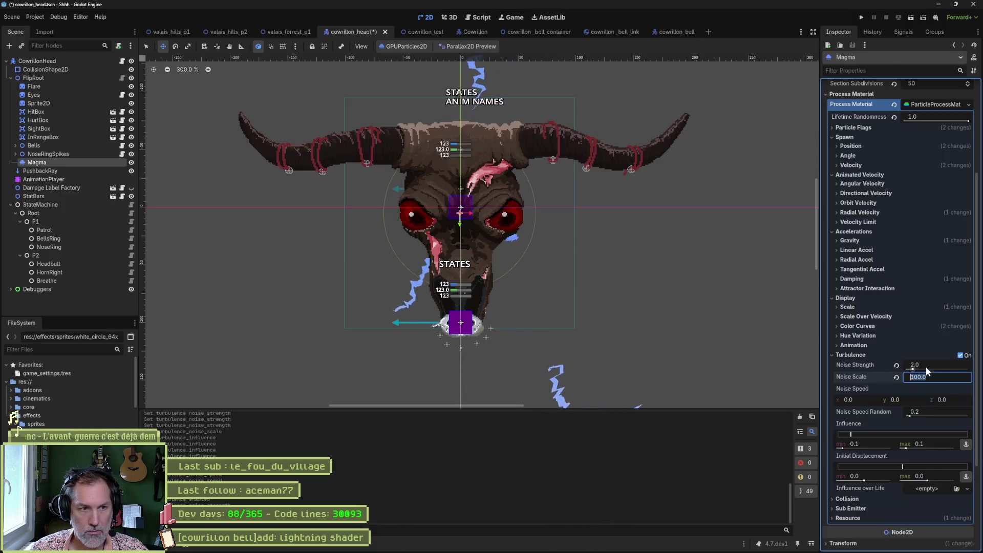
{"action": "key", "text": "alt+Tab"}
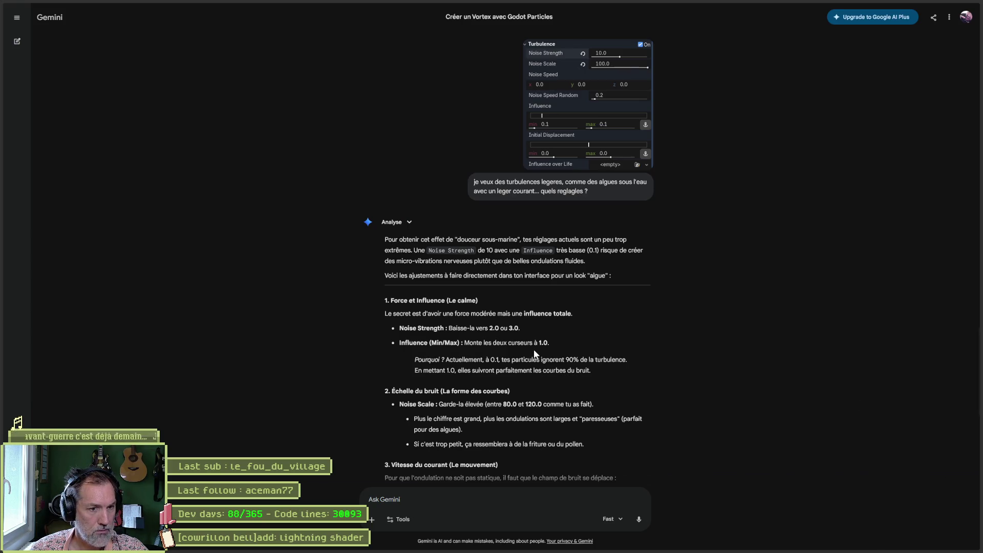
{"action": "key", "text": "alt+Tab"}
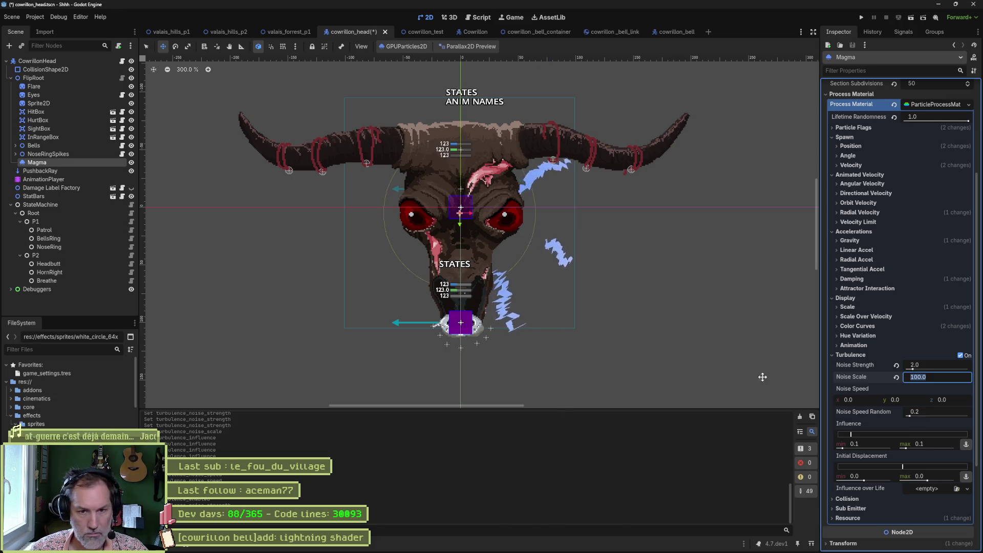
Step: Set turbulence influence min and max to 1.0 and revert noise scale to 9.0
{"action": "left_click", "coordinate": [856, 445]}
{"action": "type", "text": "1"}
{"action": "left_click", "coordinate": [933, 443]}
{"action": "type", "text": "1"}
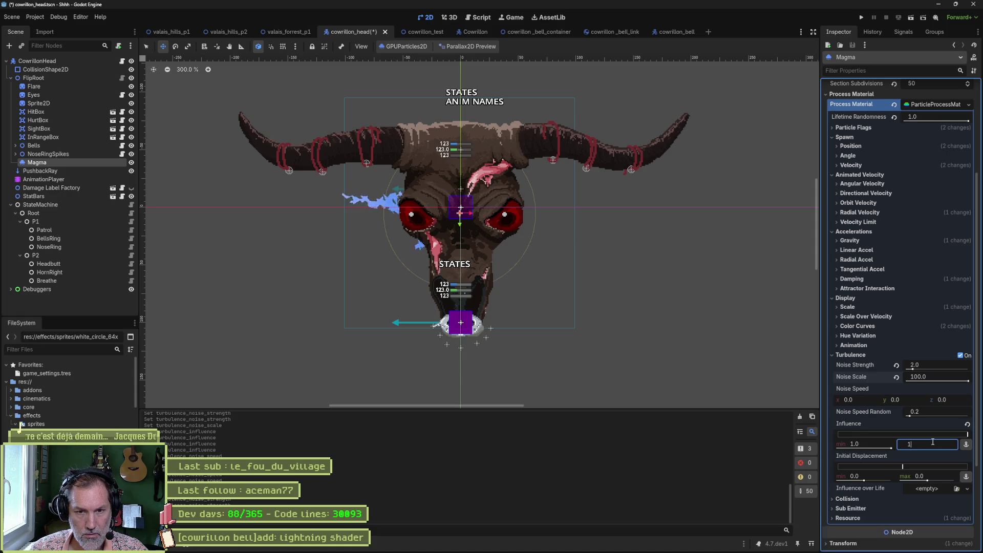
{"action": "key", "text": "Return"}
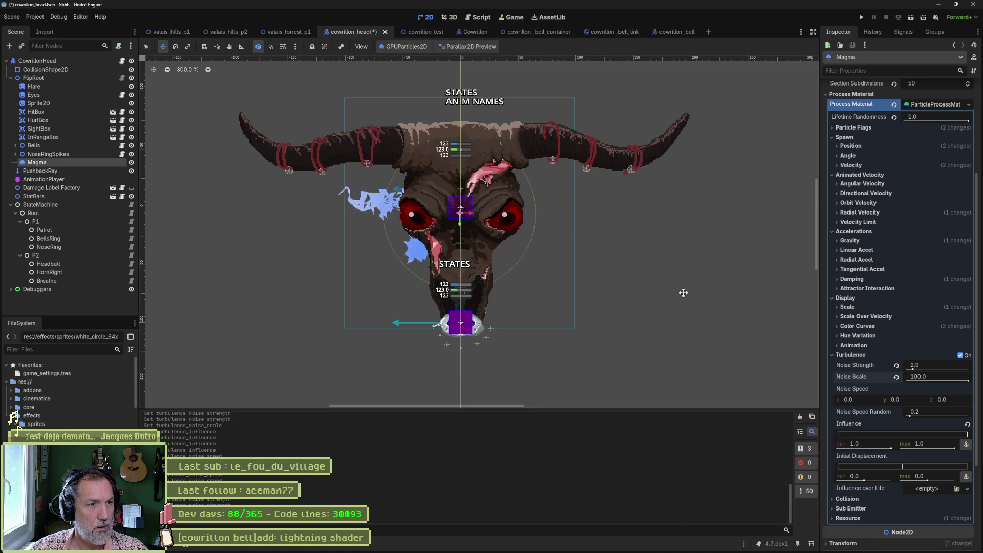
{"action": "left_click", "coordinate": [896, 377]}
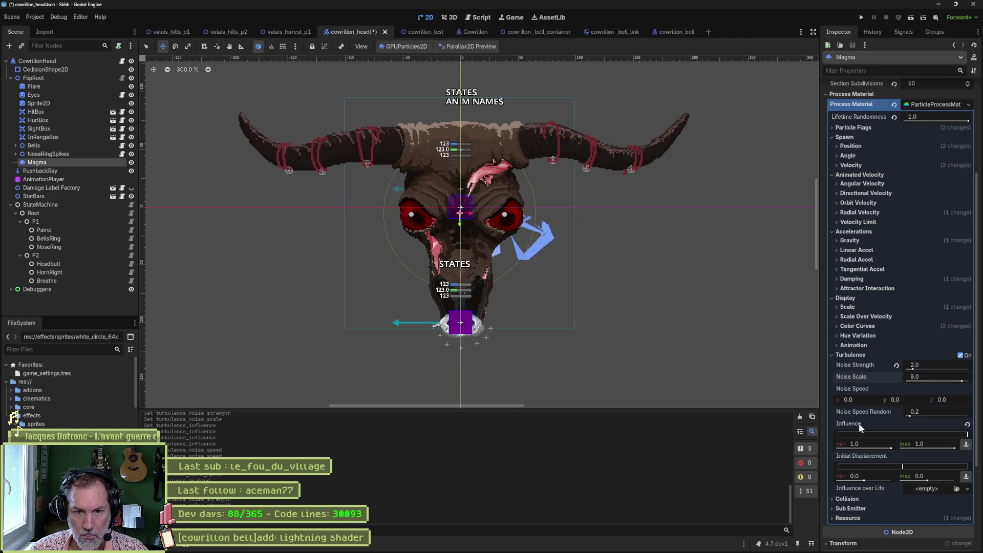
Step: Narrow the Magma turbulence influence range to 0.0 minimum and about 0.227 maximum
{"action": "mouse_move", "coordinate": [884, 448]}
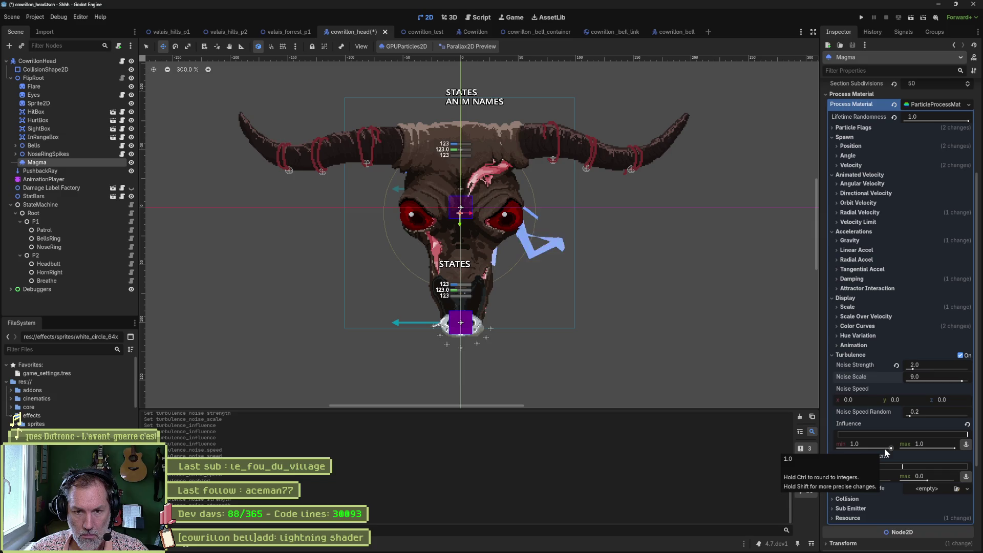
{"action": "left_click_drag", "start_coordinate": [887, 447], "coordinate": [815, 445]}
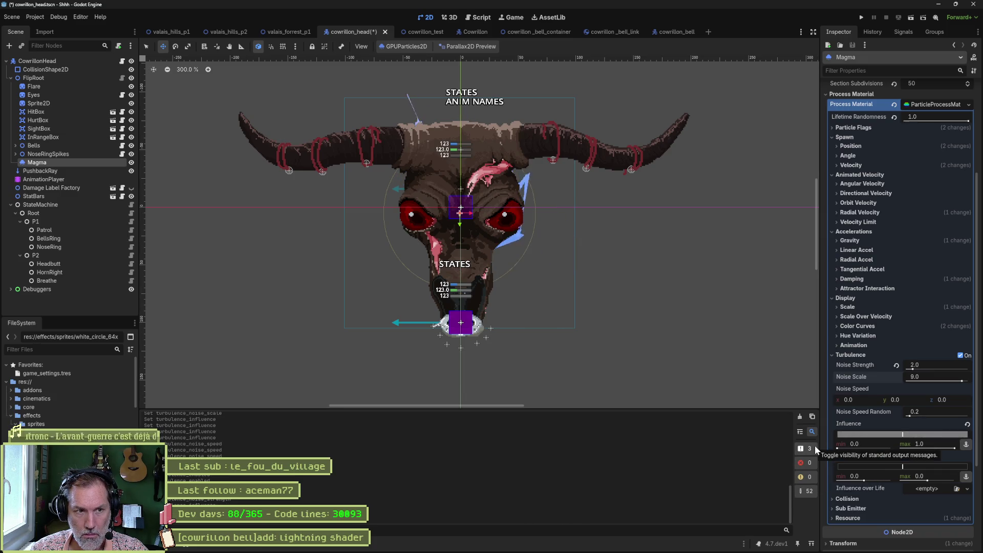
{"action": "left_click_drag", "start_coordinate": [954, 447], "coordinate": [911, 449]}
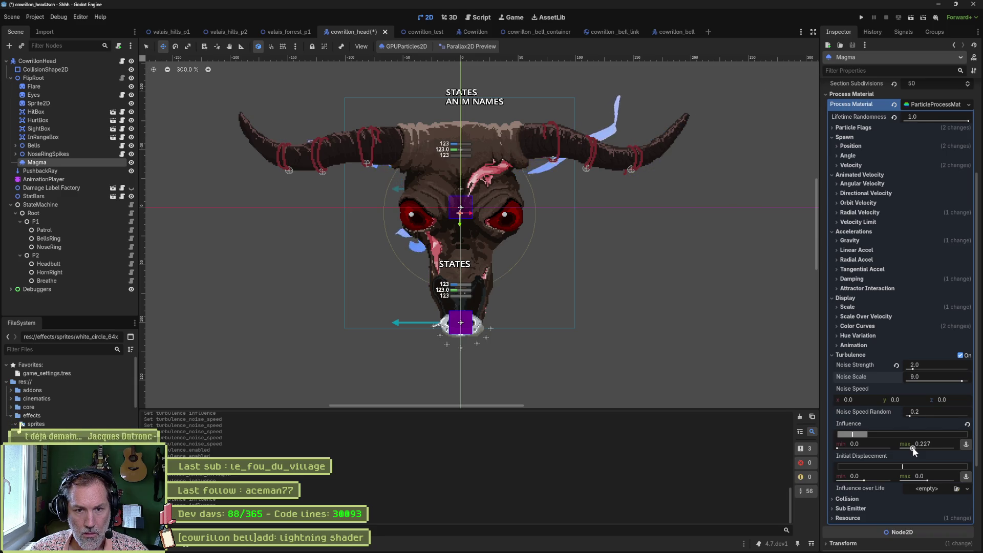
Step: Set the turbulence noise speed random to 0.0
{"action": "left_click_drag", "start_coordinate": [911, 415], "coordinate": [925, 420]}
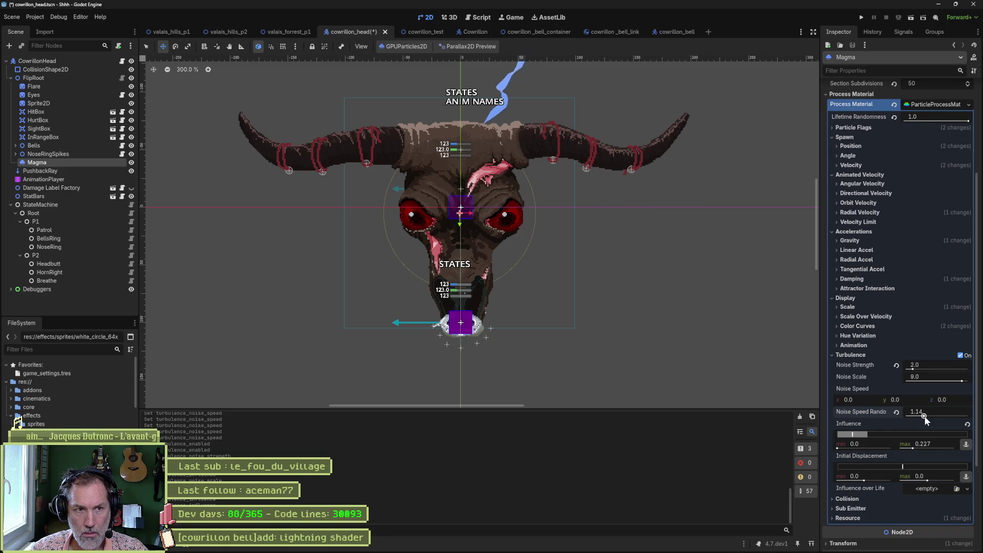
{"action": "left_click", "coordinate": [895, 412]}
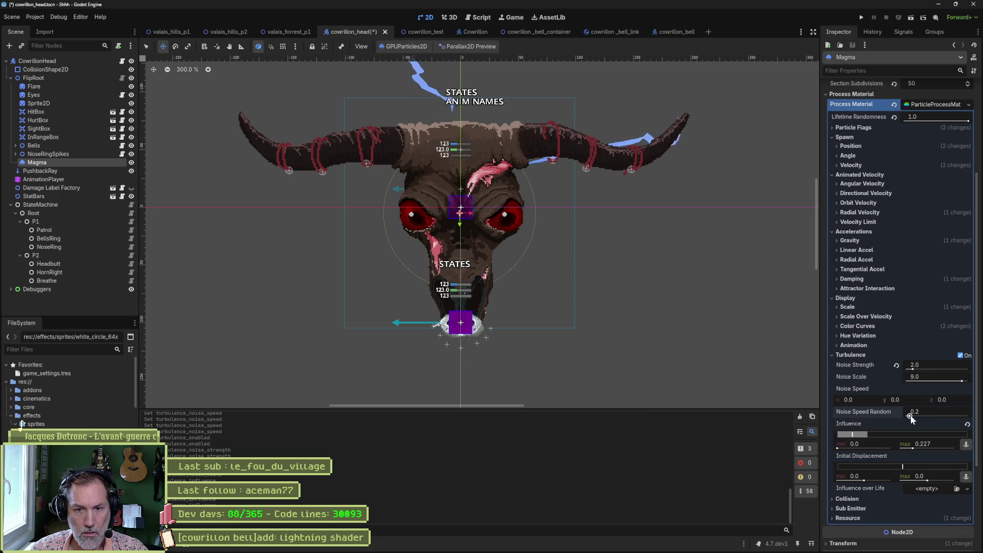
{"action": "left_click_drag", "start_coordinate": [910, 414], "coordinate": [897, 415]}
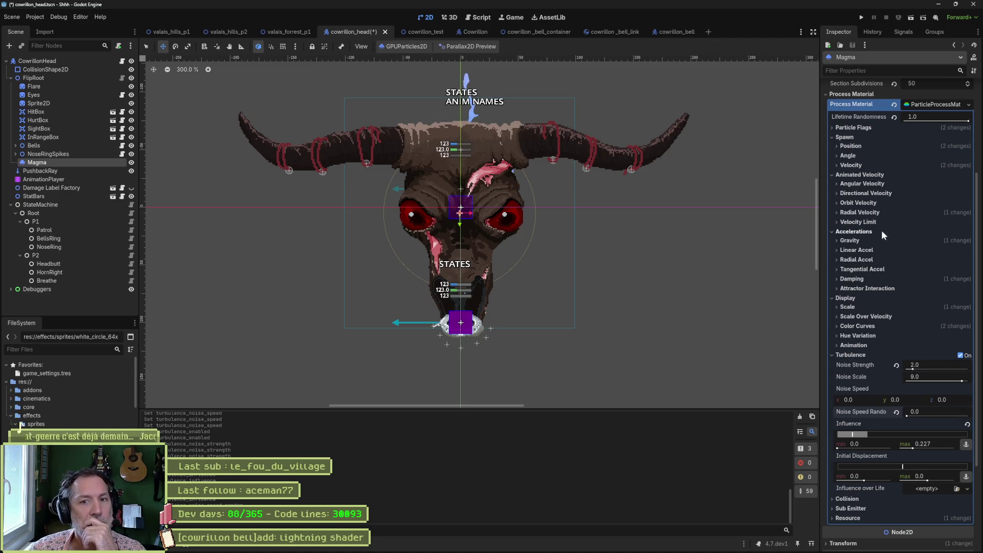
Step: Set radial velocity max to 10.0, reset noise strength to 1.0, and move the emitter right of the skull
{"action": "left_click", "coordinate": [865, 212]}
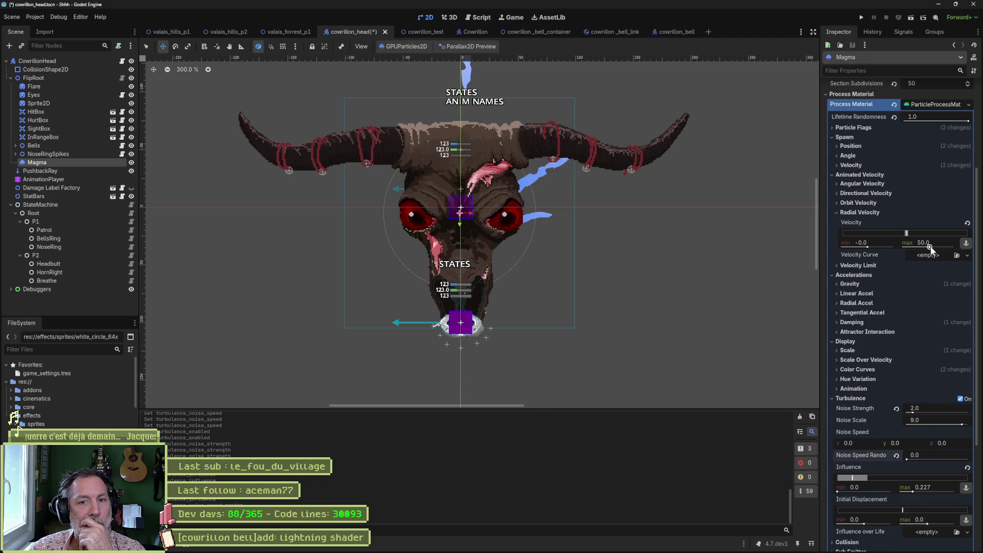
{"action": "left_click_drag", "start_coordinate": [930, 247], "coordinate": [900, 248]}
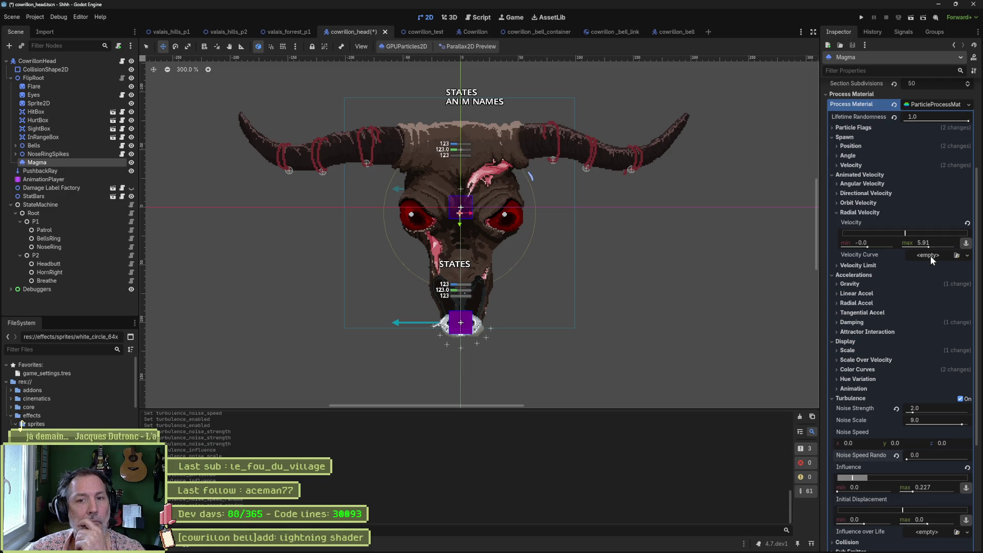
{"action": "left_click_drag", "start_coordinate": [930, 247], "coordinate": [939, 242]}
{"action": "left_click", "coordinate": [951, 243]}
{"action": "type", "text": "10"}
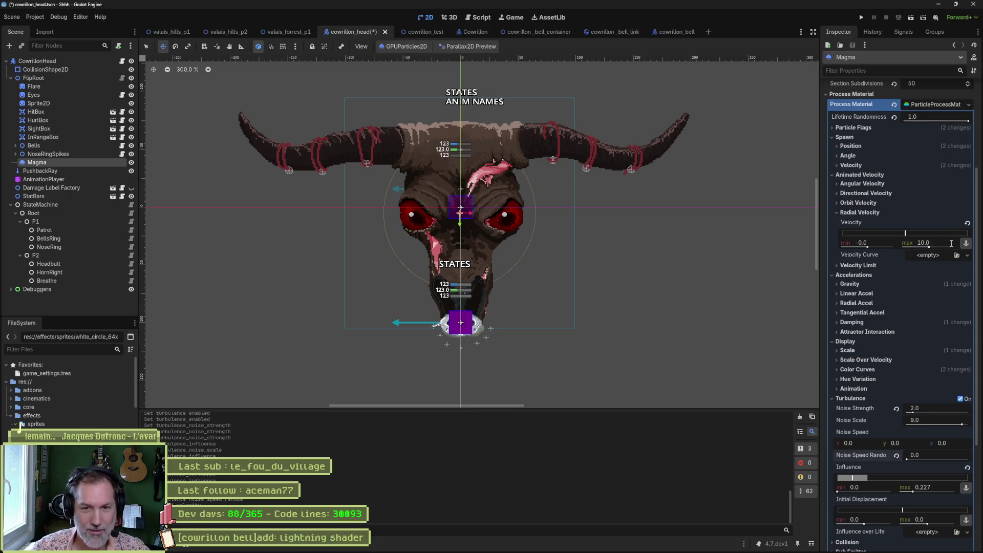
{"action": "key", "text": "Return"}
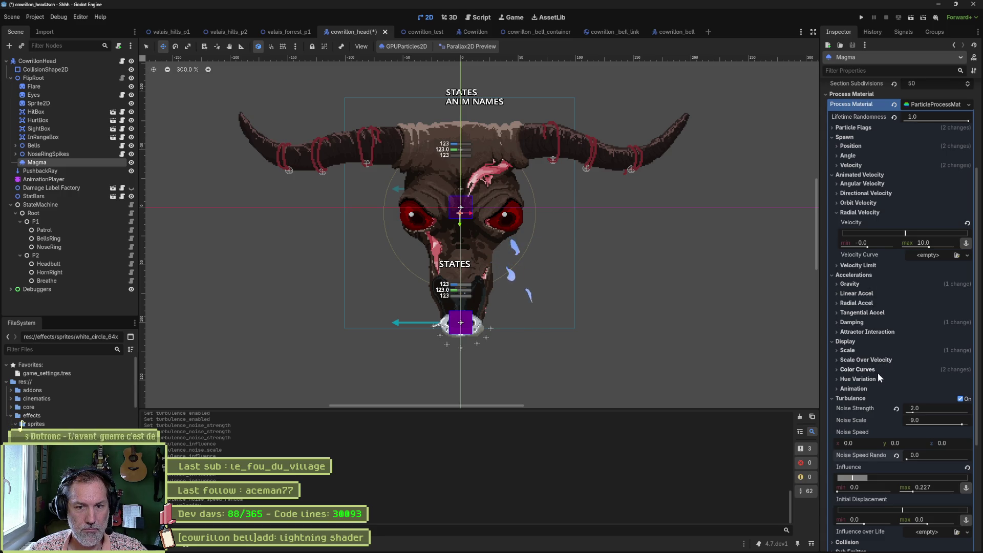
{"action": "left_click", "coordinate": [896, 409]}
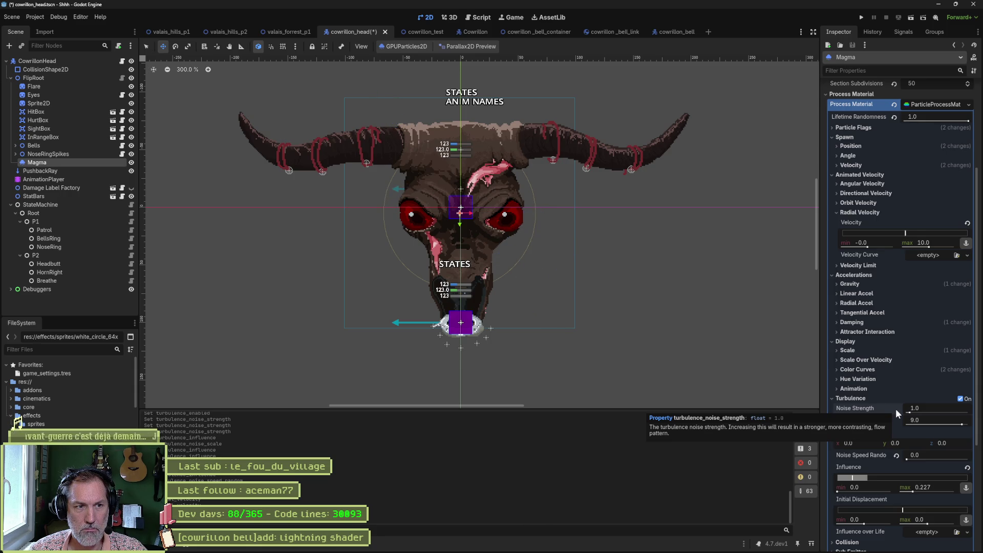
{"action": "left_click_drag", "start_coordinate": [644, 273], "coordinate": [786, 332]}
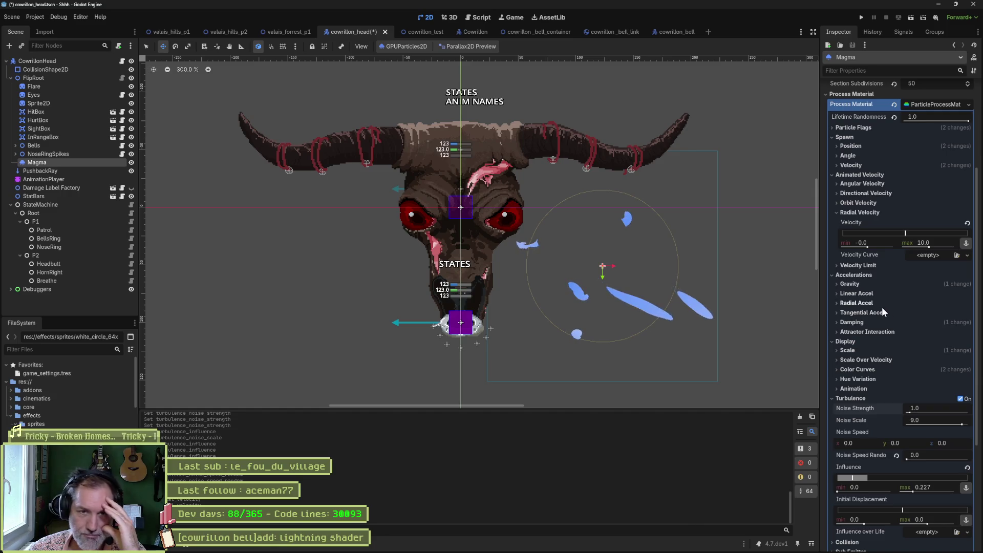
Step: Set the Magma spawn velocity spread to its 180-degree maximum by entering 360
{"action": "left_click", "coordinate": [862, 165]}
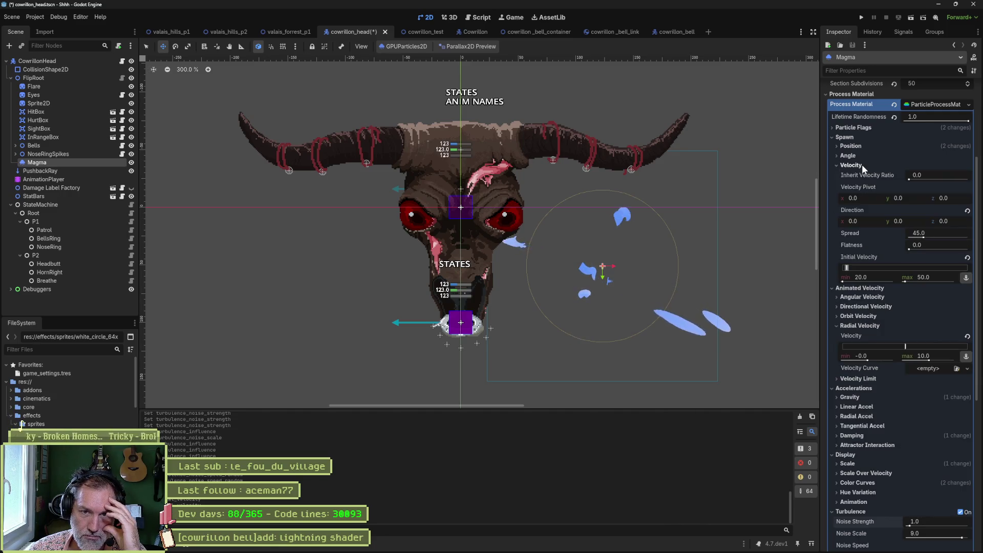
{"action": "left_click_drag", "start_coordinate": [915, 238], "coordinate": [870, 239]}
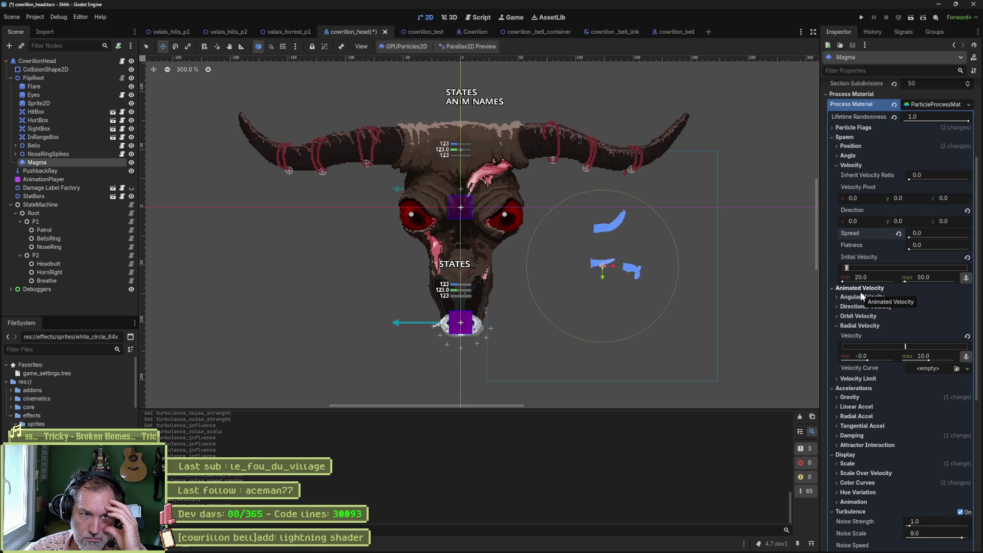
{"action": "left_click", "coordinate": [938, 233]}
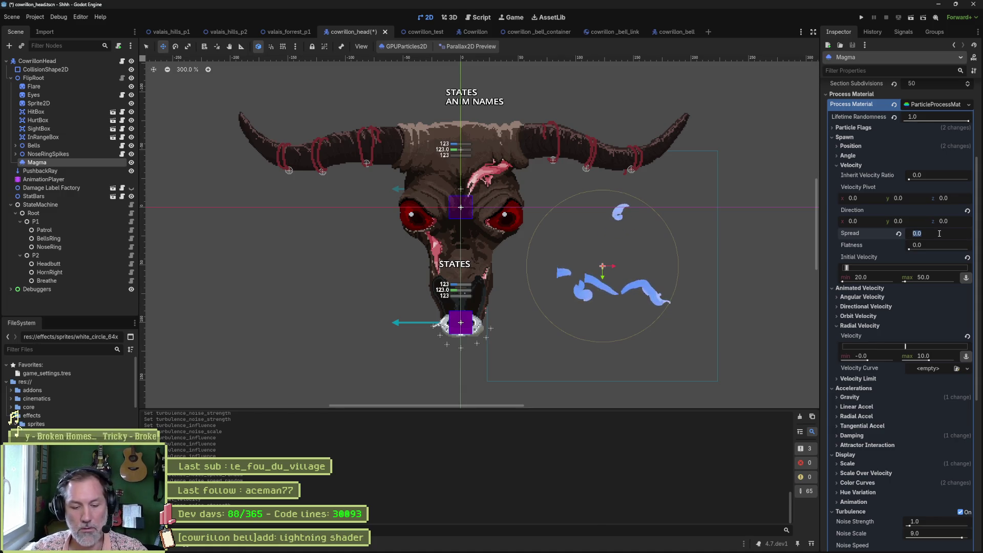
{"action": "type", "text": "360"}
{"action": "type", "text": "180"}
{"action": "key", "text": "Return"}
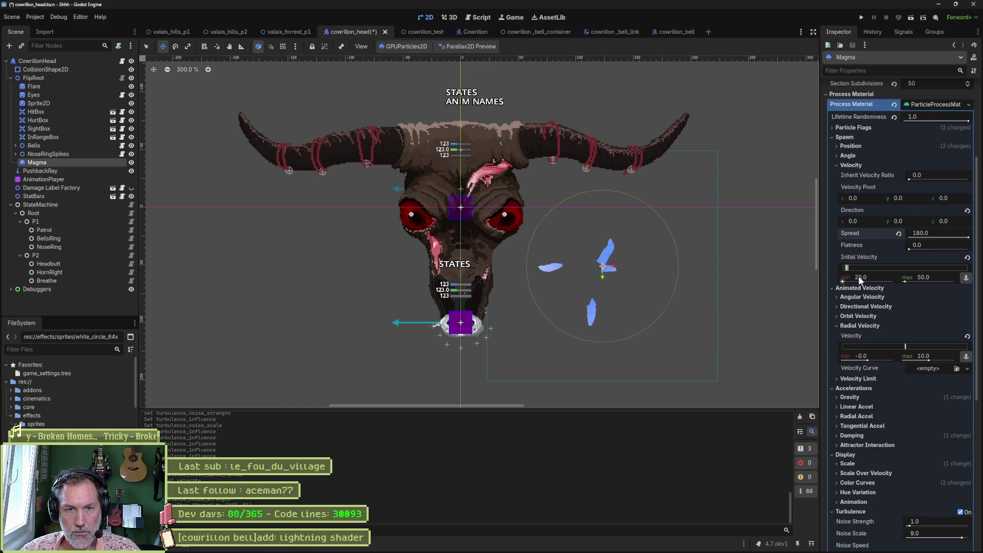
Step: Try widening the Magma spawn angle range, then reset the spawn angle to 0
{"action": "left_click", "coordinate": [850, 165]}
{"action": "left_click", "coordinate": [847, 155]}
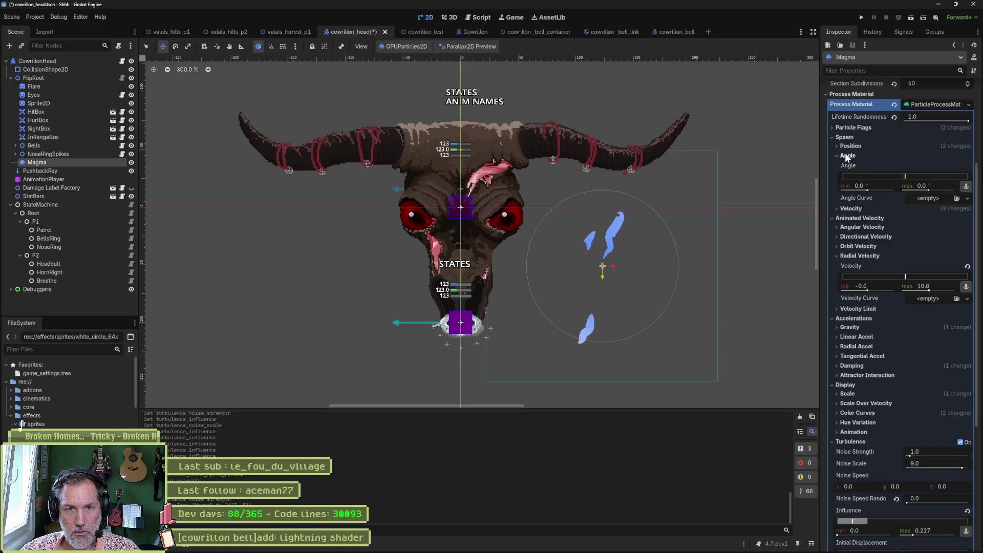
{"action": "left_click_drag", "start_coordinate": [907, 176], "coordinate": [957, 177]}
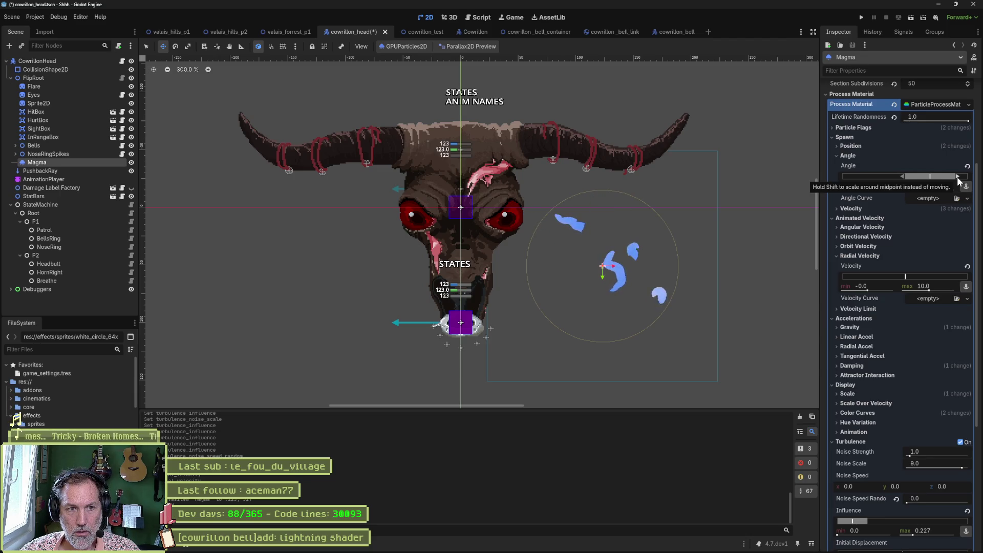
{"action": "left_click_drag", "start_coordinate": [902, 177], "coordinate": [841, 176]}
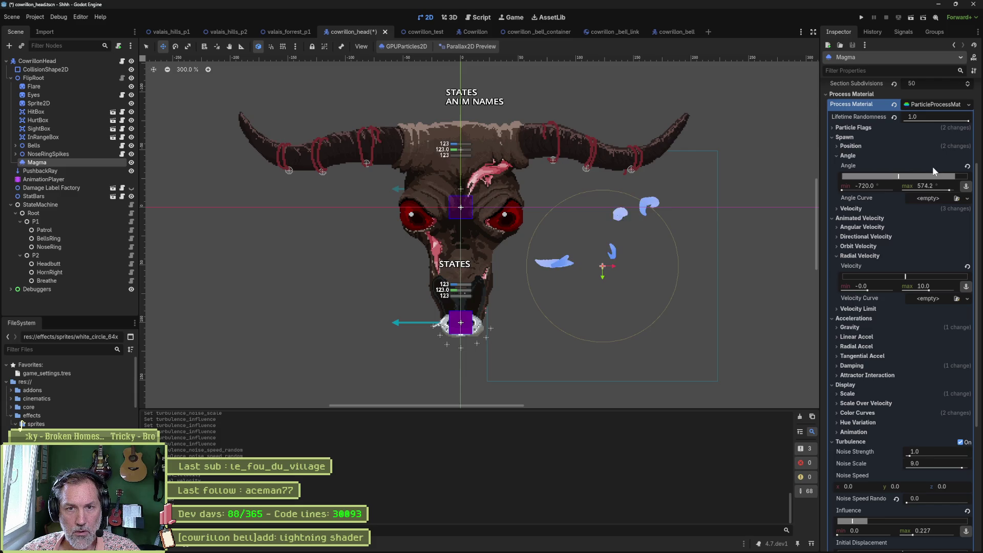
{"action": "left_click", "coordinate": [967, 166]}
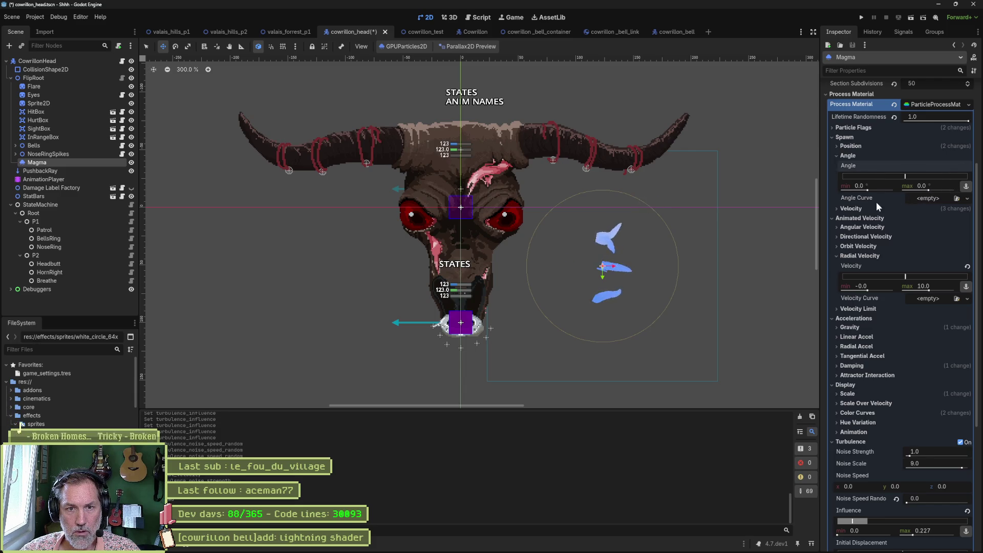
{"action": "left_click", "coordinate": [846, 156]}
Step: Set the spawn velocity direction x to 0 and velocity flatness to 1.0
{"action": "left_click", "coordinate": [849, 165]}
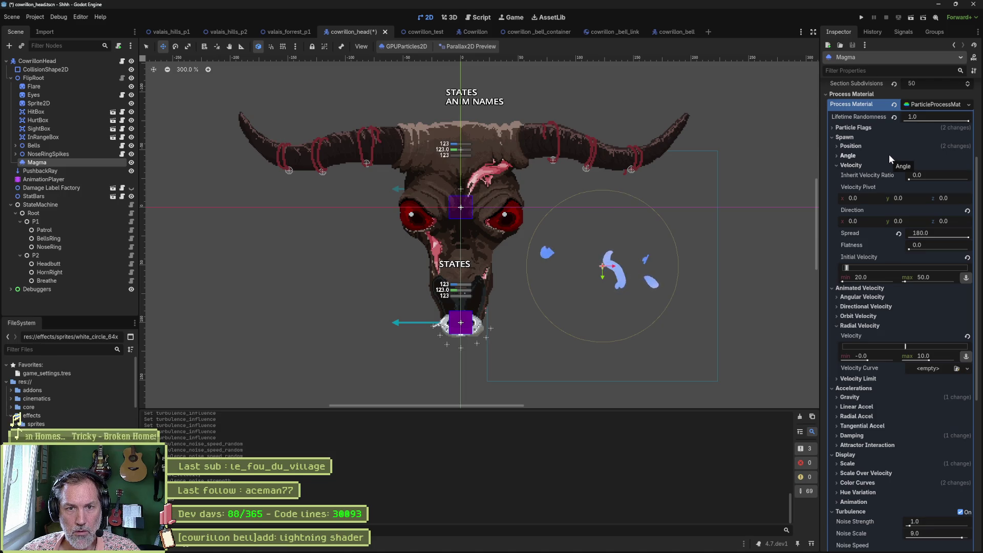
{"action": "left_click", "coordinate": [853, 222]}
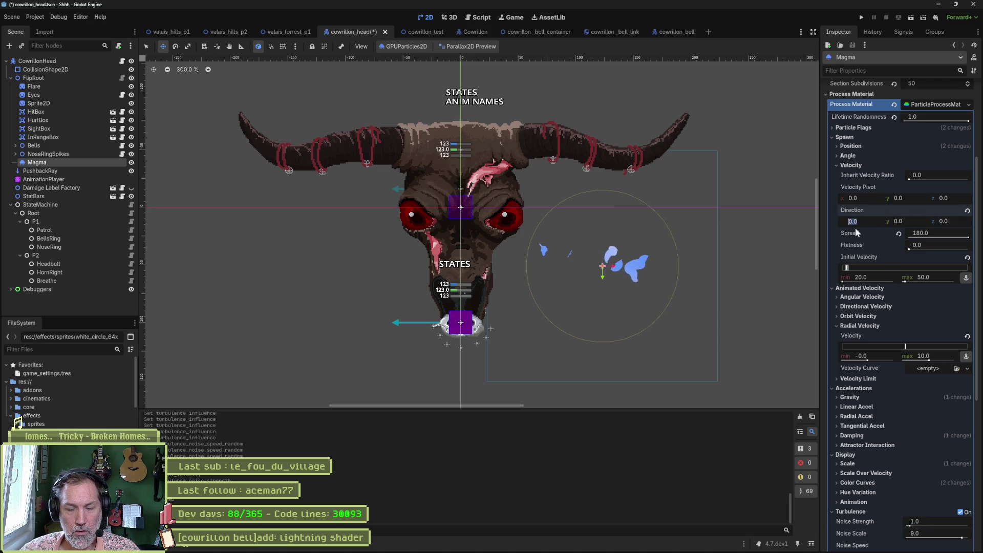
{"action": "type", "text": "100"}
{"action": "key", "text": "Return"}
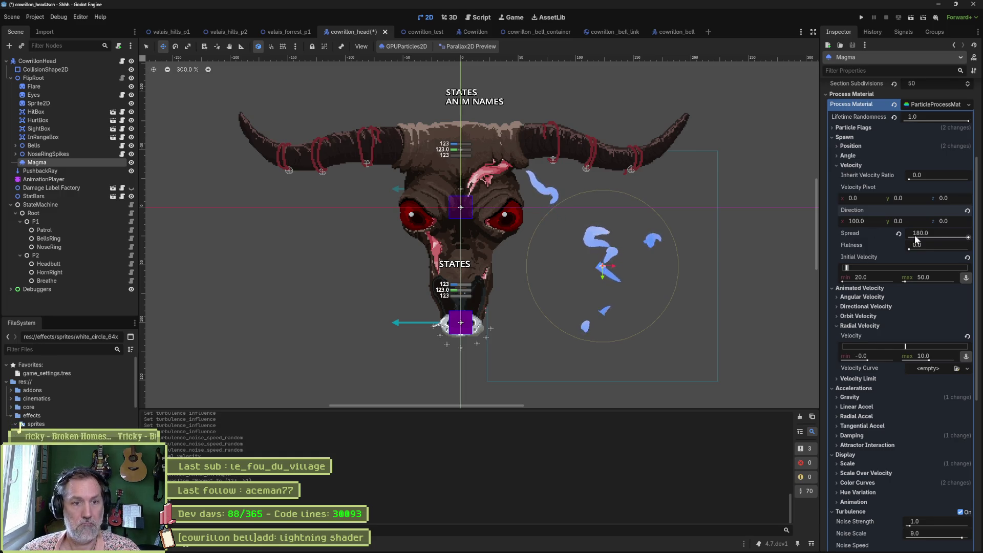
{"action": "left_click", "coordinate": [967, 210]}
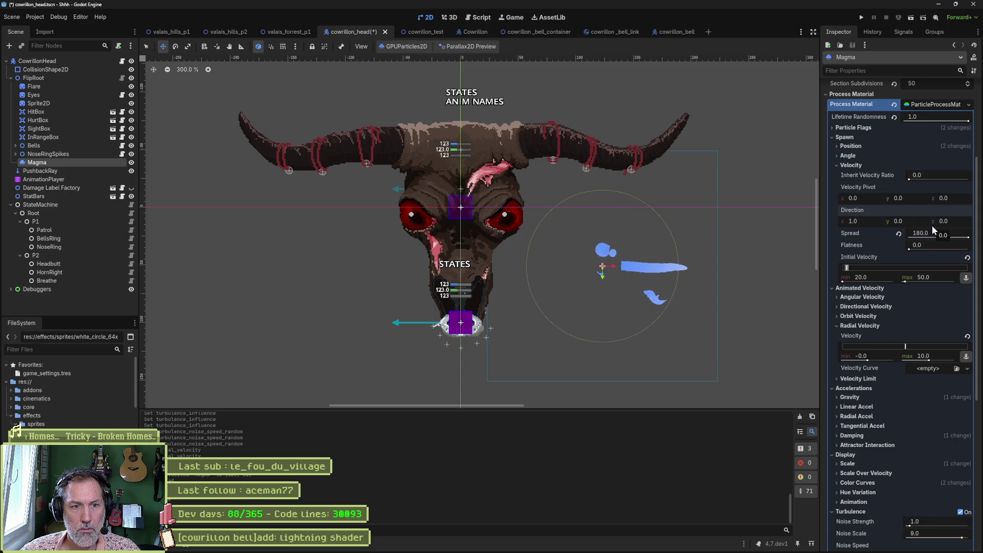
{"action": "left_click", "coordinate": [871, 221]}
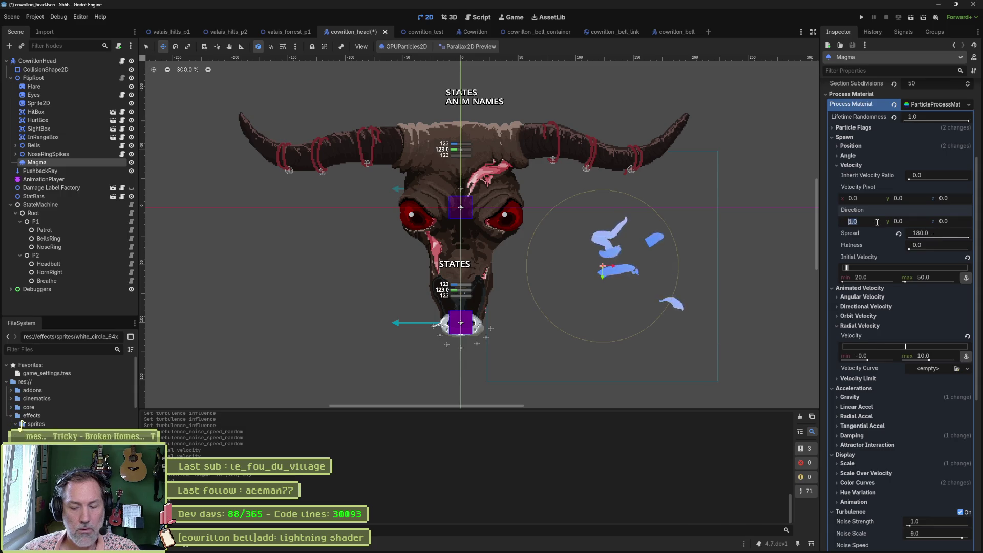
{"action": "type", "text": "0"}
{"action": "key", "text": "Return"}
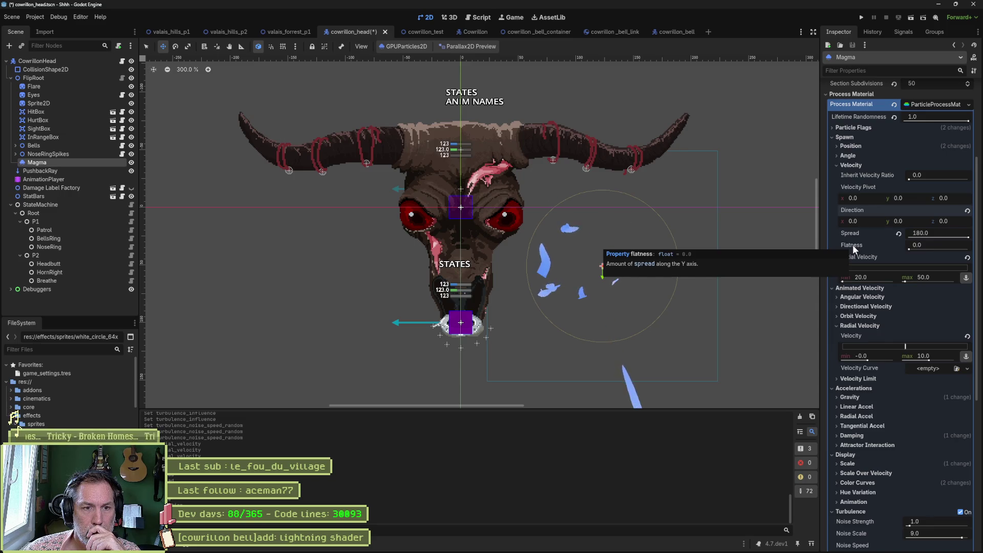
{"action": "left_click_drag", "start_coordinate": [909, 248], "coordinate": [967, 248]}
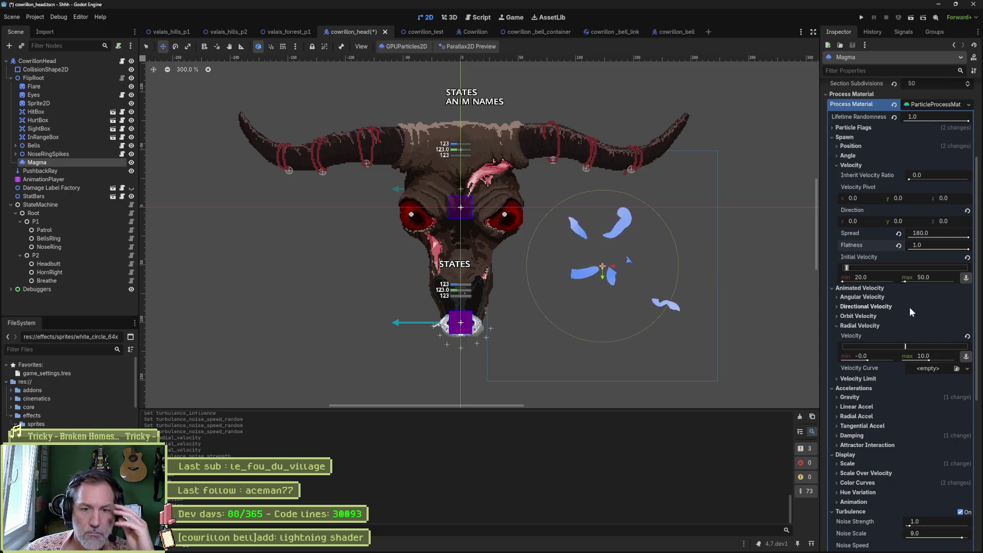
Step: Raise the Magma maximum angular velocity and set maximum directional velocity to 566.33
{"action": "left_click", "coordinate": [871, 295]}
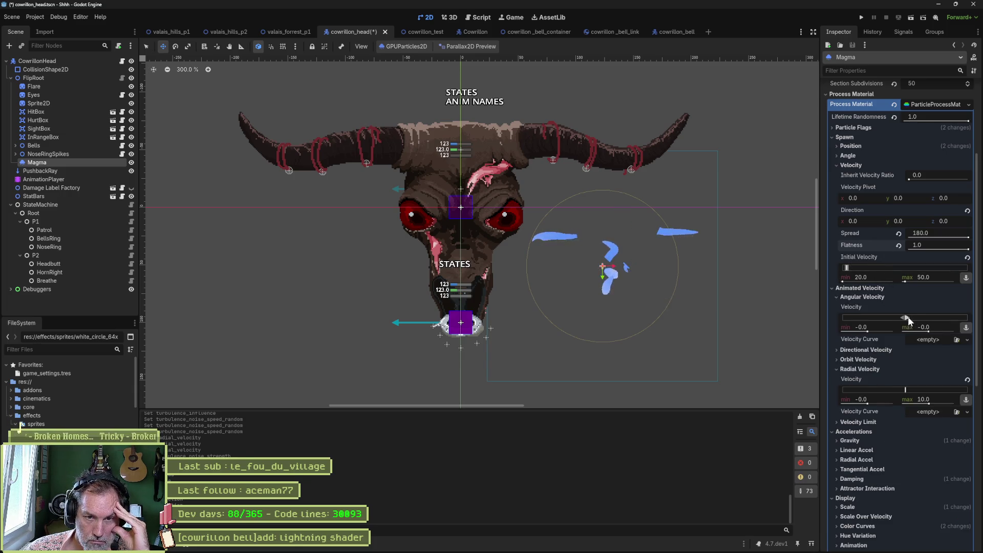
{"action": "left_click_drag", "start_coordinate": [908, 316], "coordinate": [937, 316]}
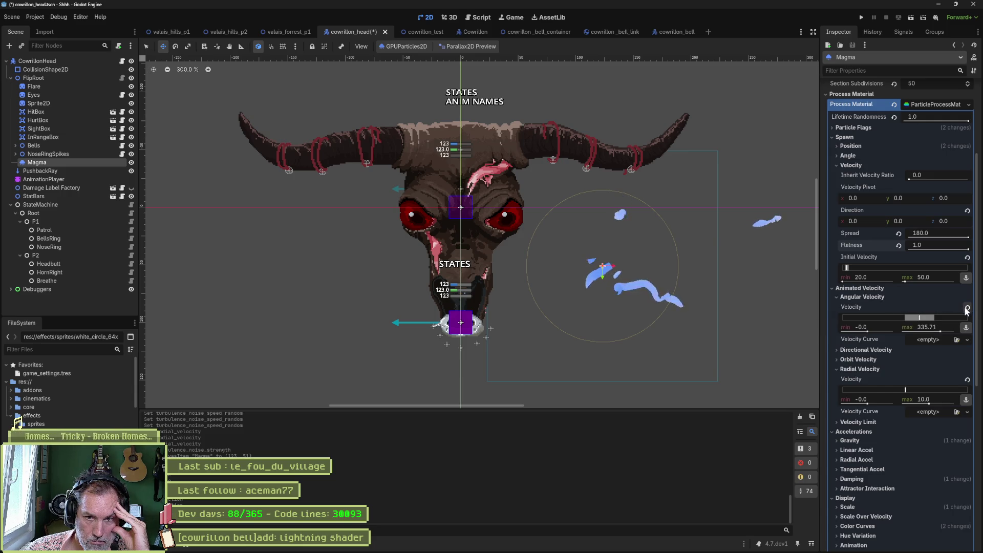
{"action": "left_click", "coordinate": [862, 296]}
{"action": "left_click", "coordinate": [867, 306]}
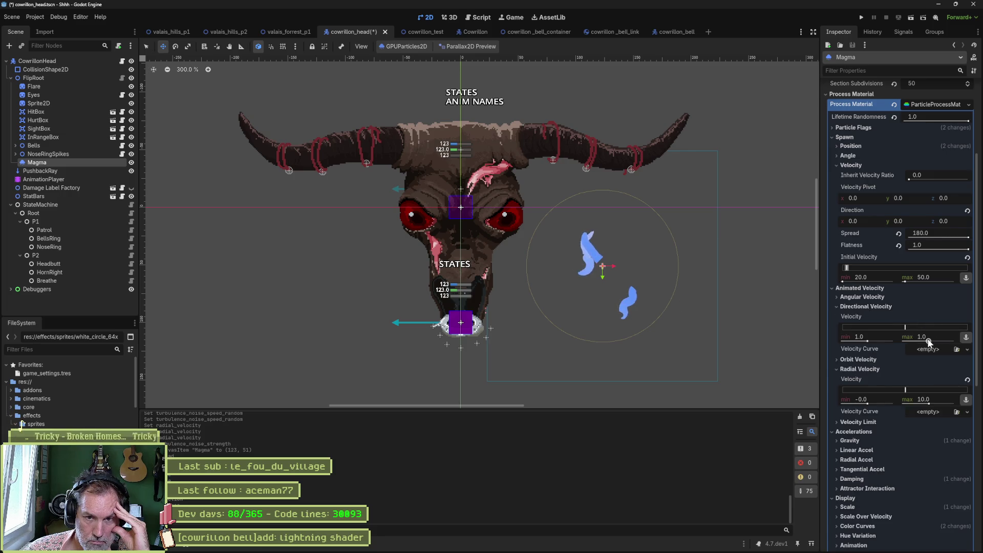
{"action": "left_click_drag", "start_coordinate": [928, 341], "coordinate": [948, 341]}
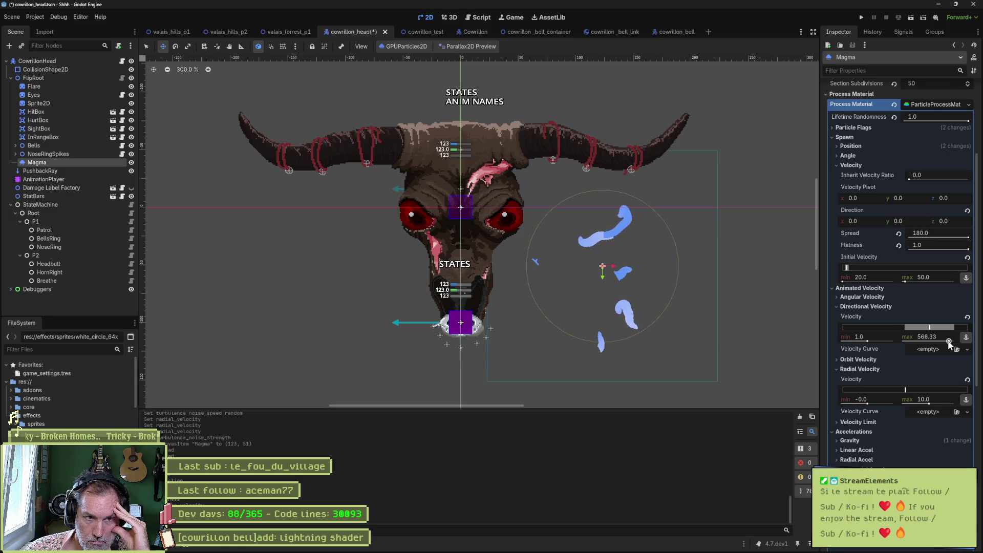
{"action": "left_click", "coordinate": [861, 306]}
Step: Experiment with the orbit velocity range, trying max 0.356 and min -0.81
{"action": "left_click", "coordinate": [863, 316]}
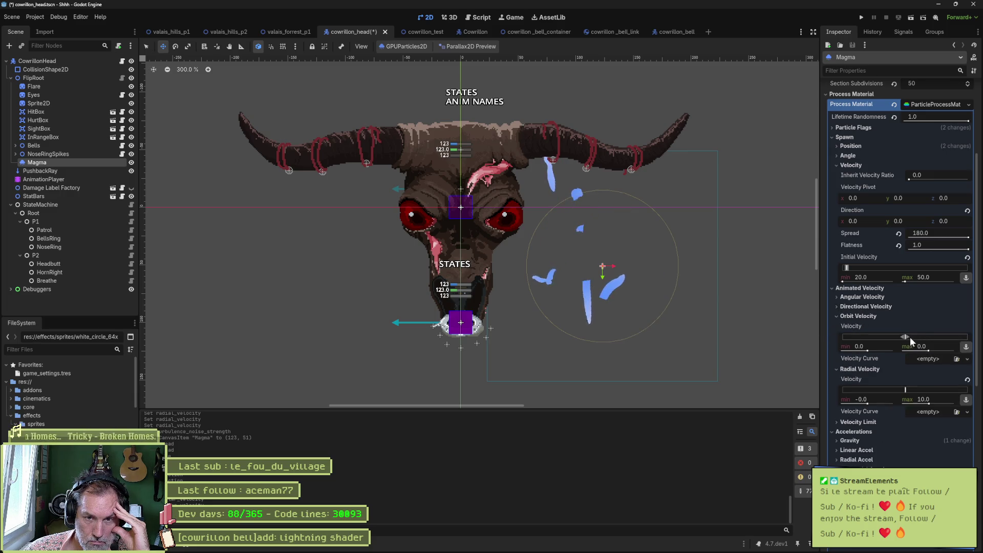
{"action": "left_click_drag", "start_coordinate": [910, 336], "coordinate": [919, 336]}
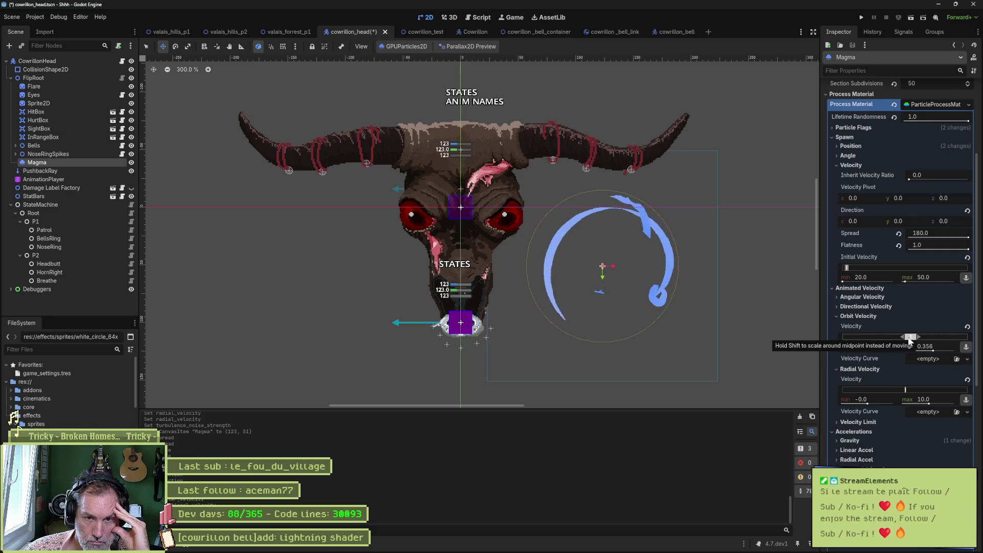
{"action": "left_click_drag", "start_coordinate": [903, 338], "coordinate": [877, 338]}
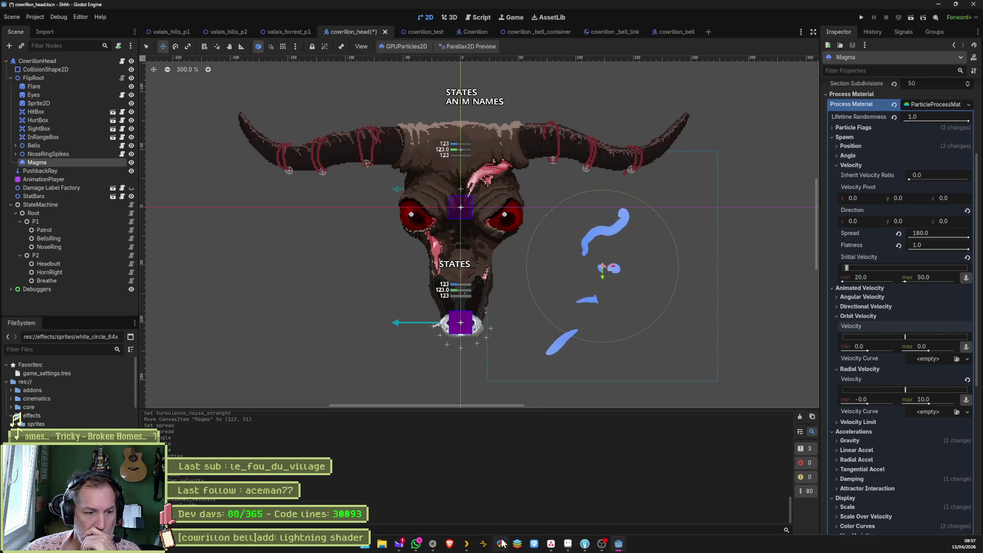
Step: In the Gemini chat, send a question about making particle trails fade out gradually
{"action": "left_click", "coordinate": [432, 544]}
{"action": "type", "text": "commen"}
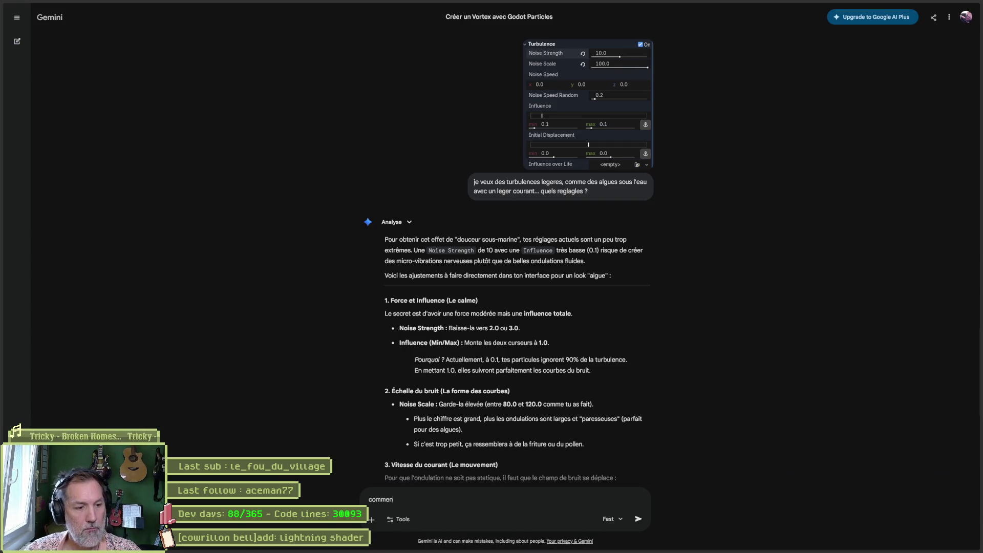
{"action": "type", "text": "ra"}
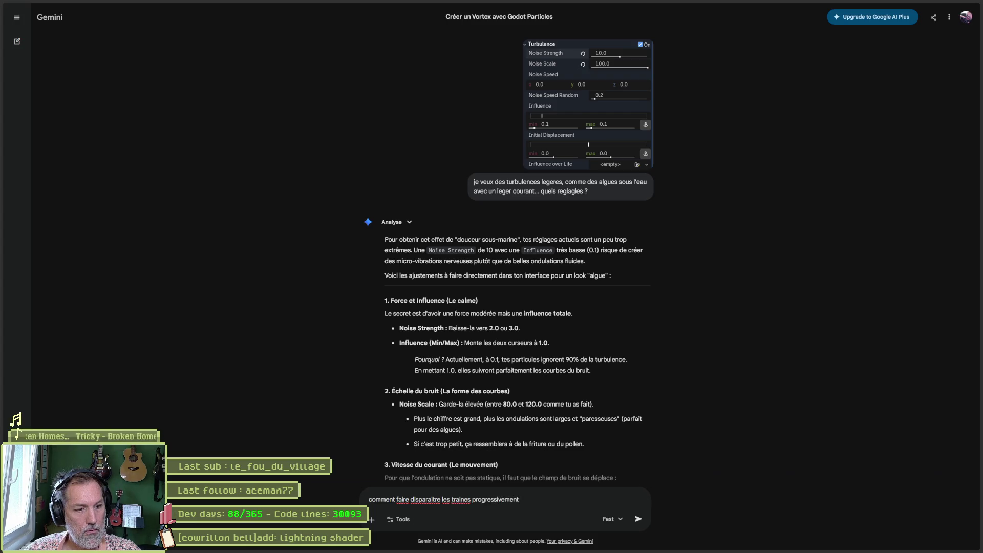
{"action": "key", "text": "Return"}
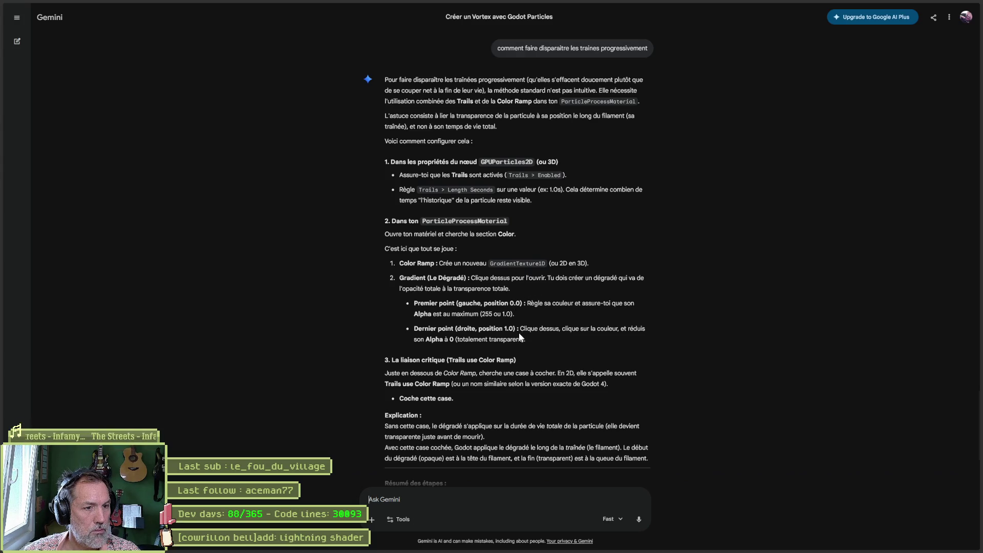
Step: Make the right stop of the Magma color ramp gradient fully transparent (alpha 0)
{"action": "key", "text": "alt+Tab"}
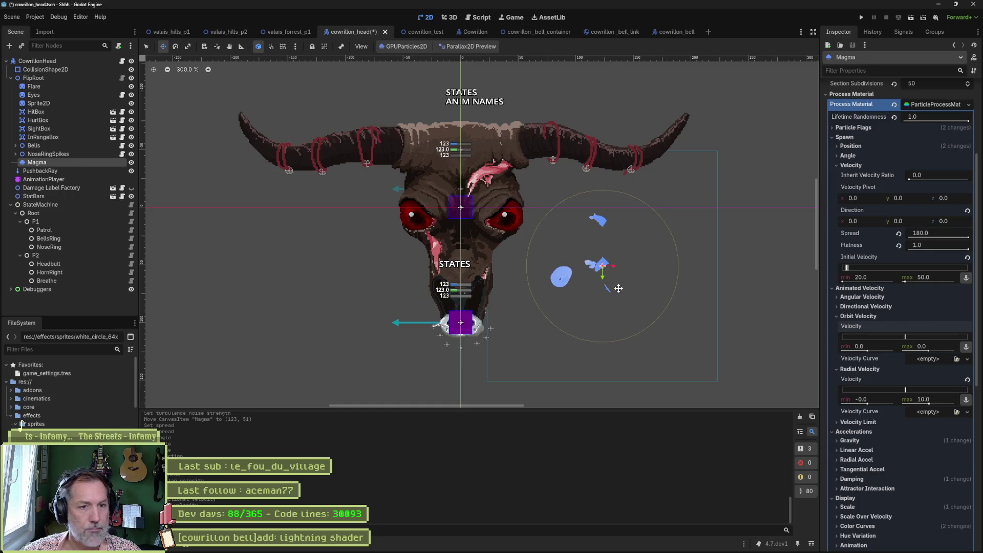
{"action": "scroll", "coordinate": [911, 373], "scroll_direction": "down", "scroll_amount": 1}
{"action": "scroll", "coordinate": [914, 373], "scroll_direction": "down", "scroll_amount": 5}
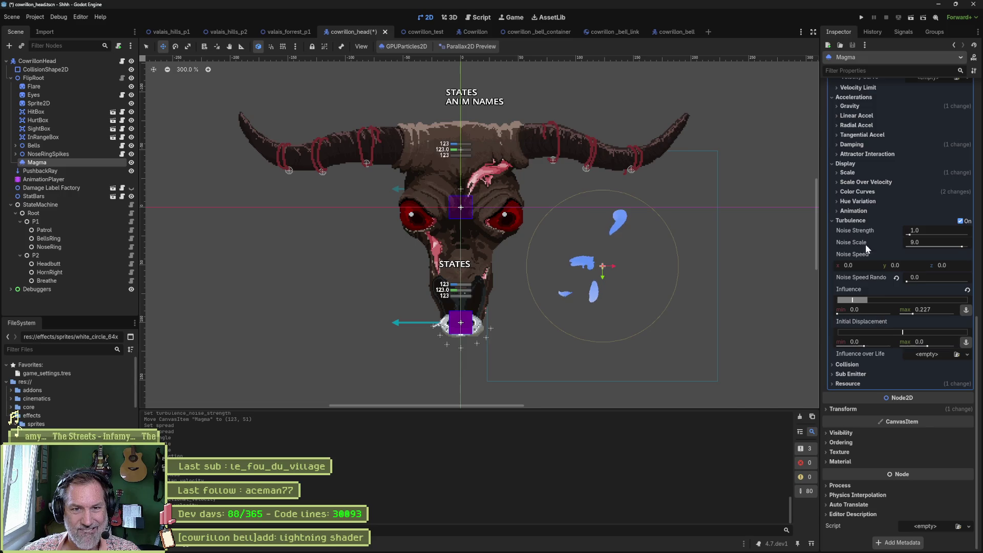
{"action": "left_click", "coordinate": [865, 193]}
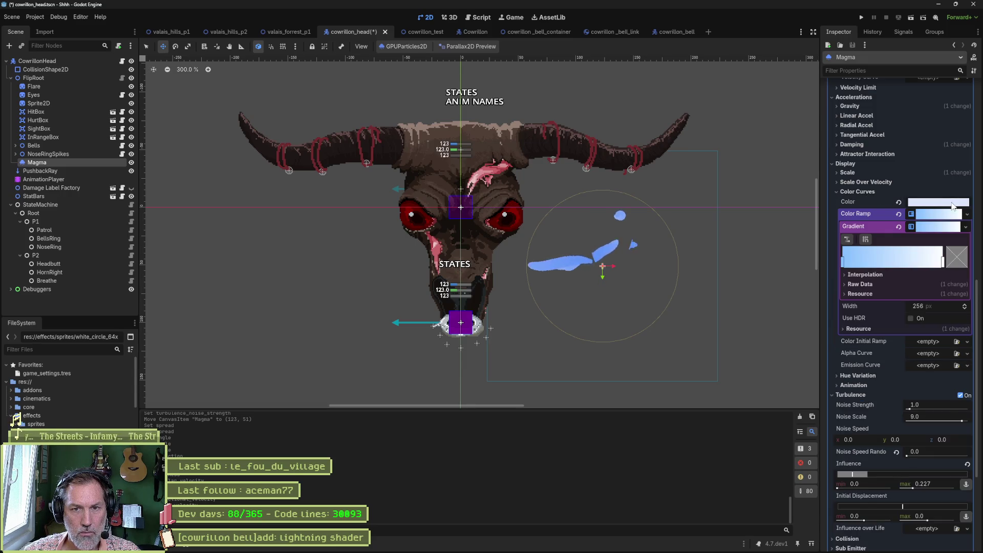
{"action": "left_click", "coordinate": [943, 264]}
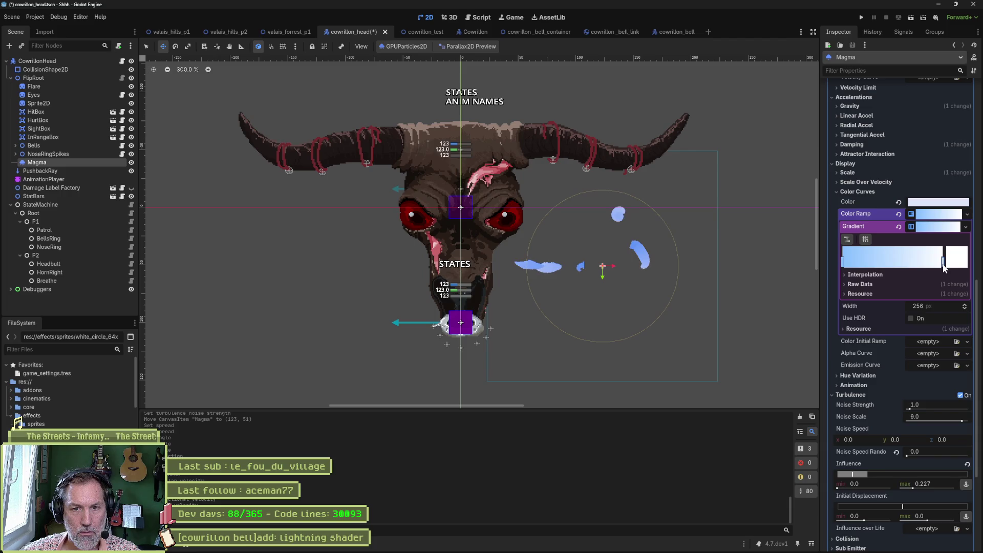
{"action": "double_click", "coordinate": [943, 263]}
{"action": "left_click", "coordinate": [904, 456]}
{"action": "left_click_drag", "start_coordinate": [903, 457], "coordinate": [853, 457]}
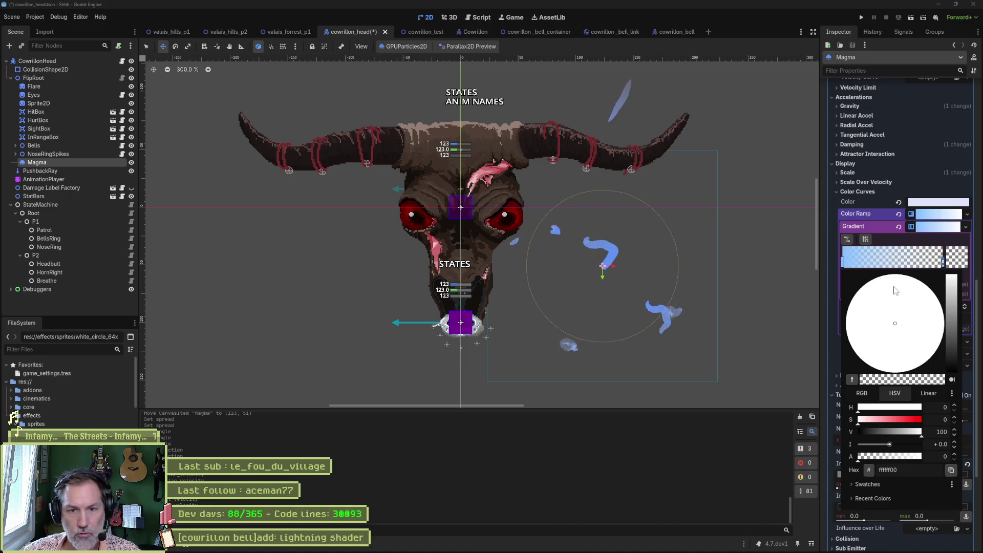
{"action": "left_click", "coordinate": [912, 263]}
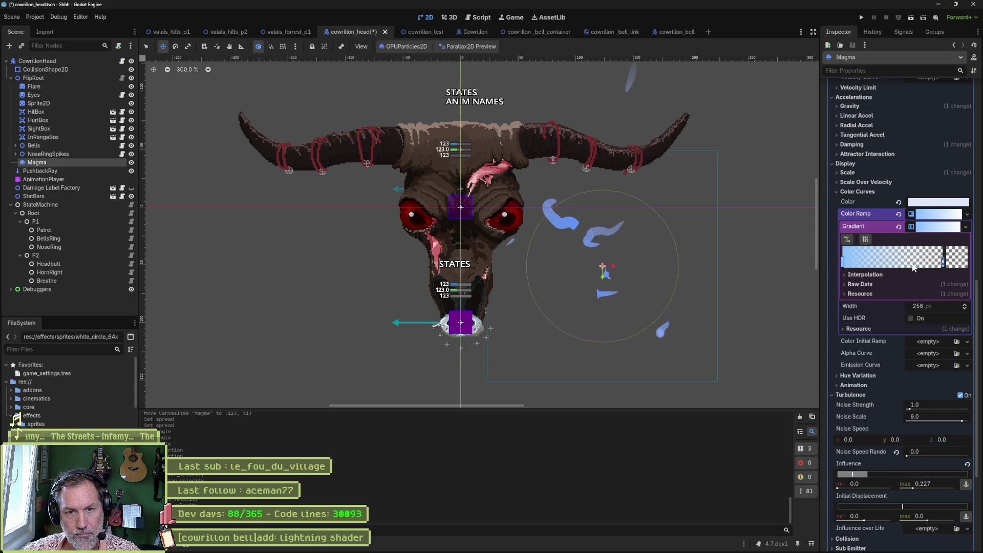
Step: Add a fully opaque blue stop and a fully transparent stop to the gradient
{"action": "double_click", "coordinate": [912, 263]}
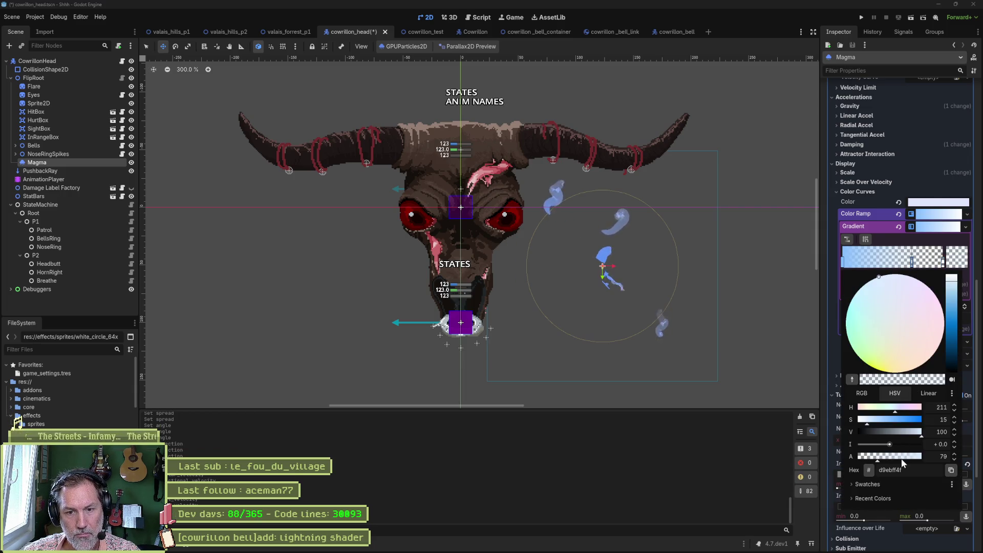
{"action": "left_click_drag", "start_coordinate": [877, 456], "coordinate": [926, 456]}
{"action": "left_click", "coordinate": [920, 269]}
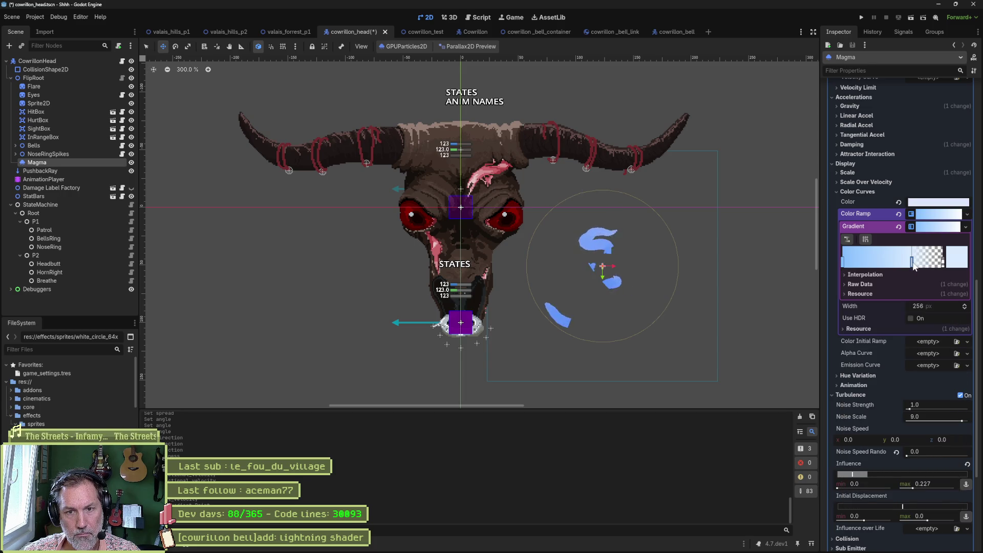
{"action": "left_click_drag", "start_coordinate": [911, 264], "coordinate": [925, 263]}
{"action": "left_click", "coordinate": [854, 263]}
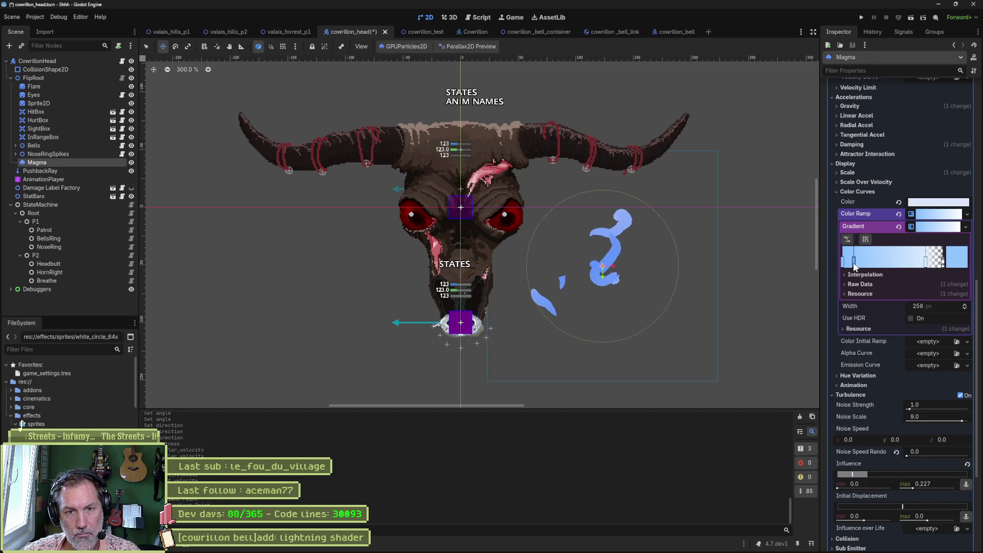
{"action": "left_click", "coordinate": [957, 257]}
{"action": "left_click_drag", "start_coordinate": [892, 456], "coordinate": [830, 455]}
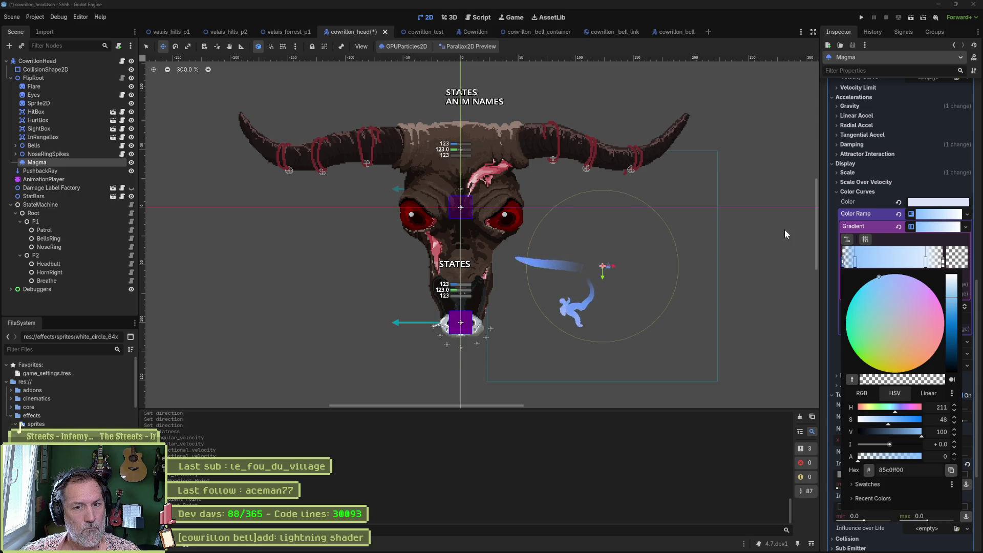
{"action": "left_click", "coordinate": [857, 194]}
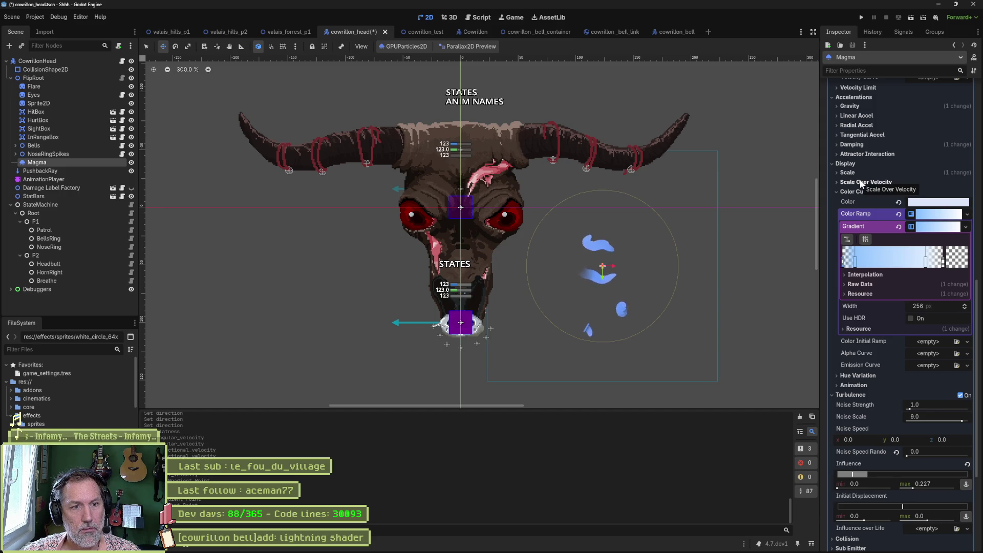
{"action": "key", "text": "alt+Tab"}
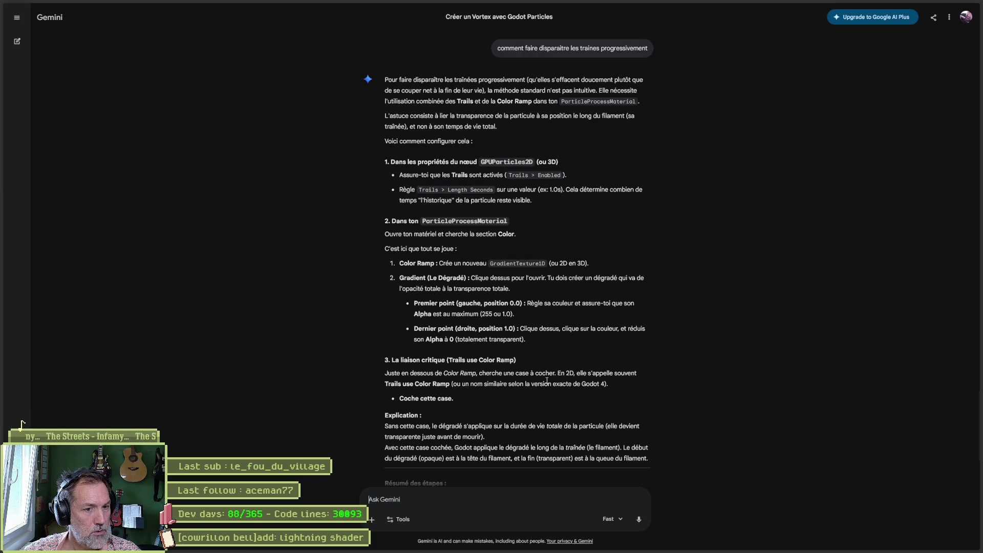
Step: Drag a gradient stop to widen the solid blue part, then inspect Interpolation and Raw Data
{"action": "key", "text": "alt+Tab"}
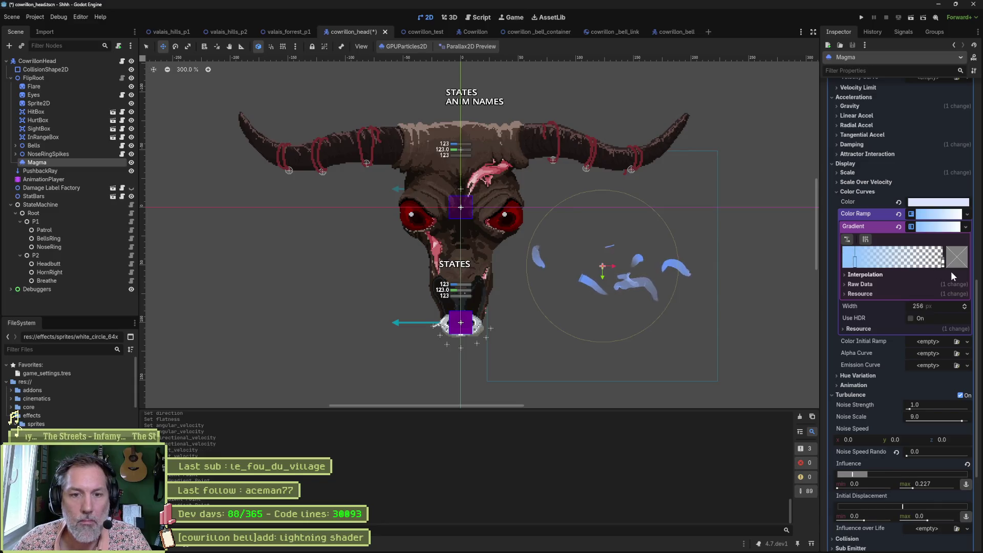
{"action": "mouse_move", "coordinate": [854, 263]}
{"action": "left_mouse_down"}
{"action": "mouse_move", "coordinate": [895, 265]}
{"action": "mouse_move", "coordinate": [824, 262]}
{"action": "left_mouse_up"}
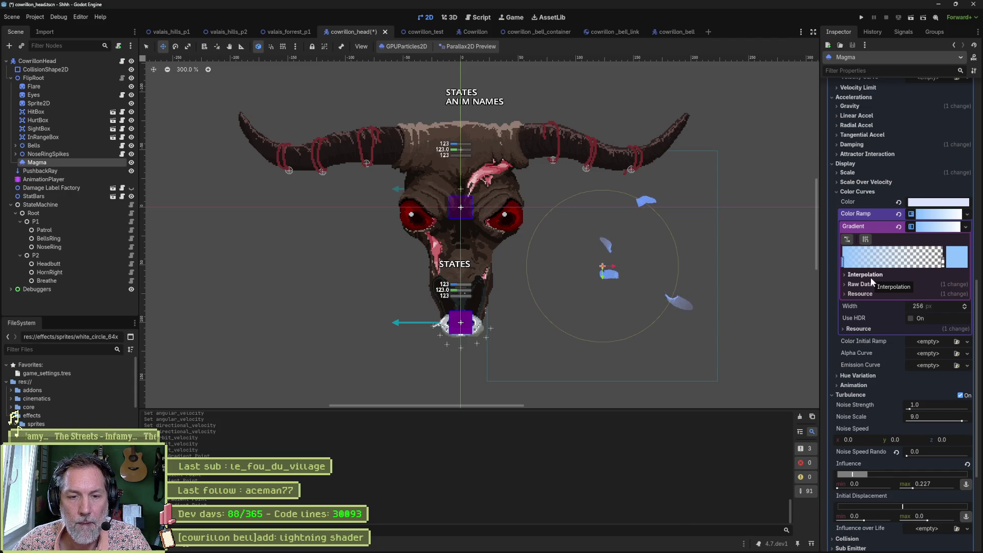
{"action": "left_click", "coordinate": [875, 275]}
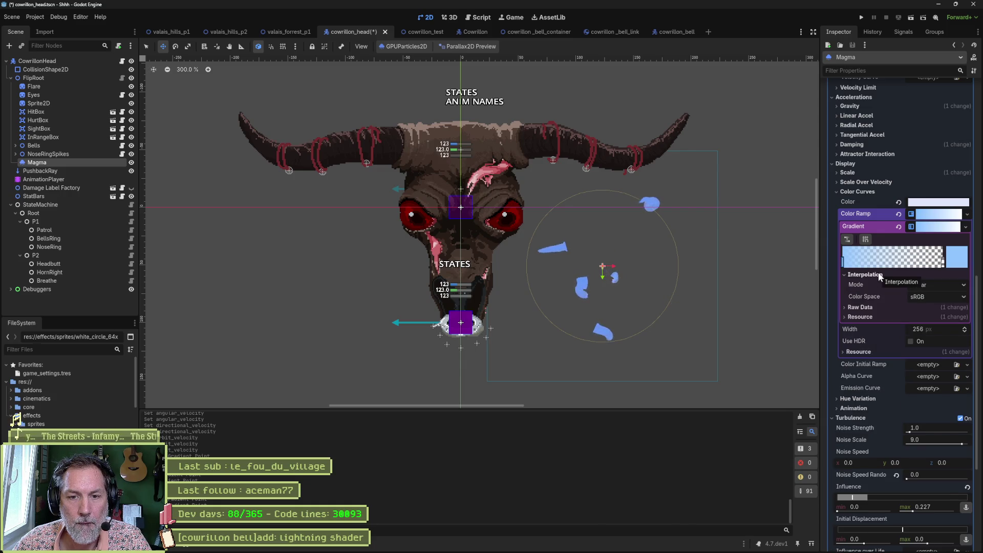
{"action": "left_click", "coordinate": [876, 275]}
{"action": "left_click", "coordinate": [865, 284]}
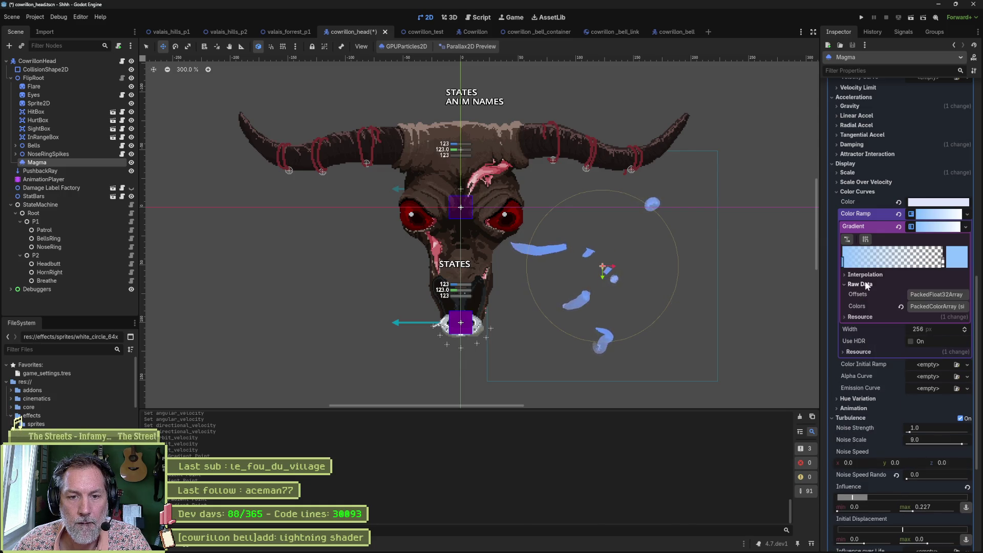
{"action": "left_click", "coordinate": [865, 285]}
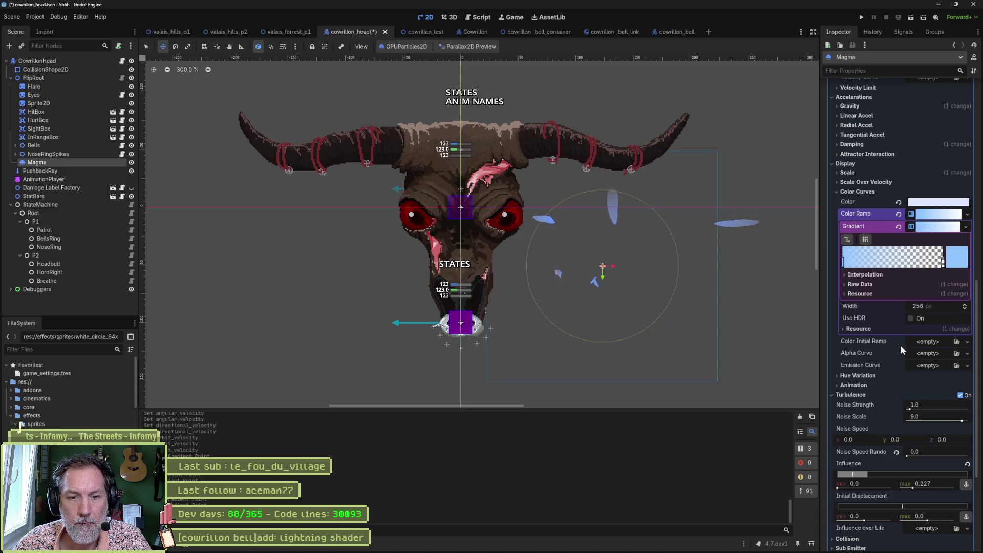
Step: Assign a new CurveTexture to the Magma particles' Emission Curve
{"action": "mouse_move", "coordinate": [870, 343]}
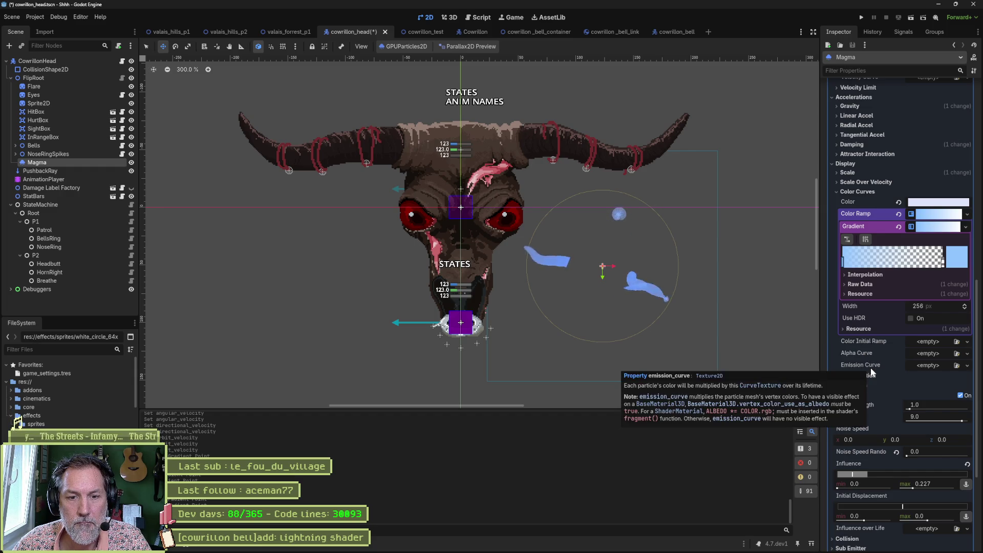
{"action": "left_click", "coordinate": [942, 367]}
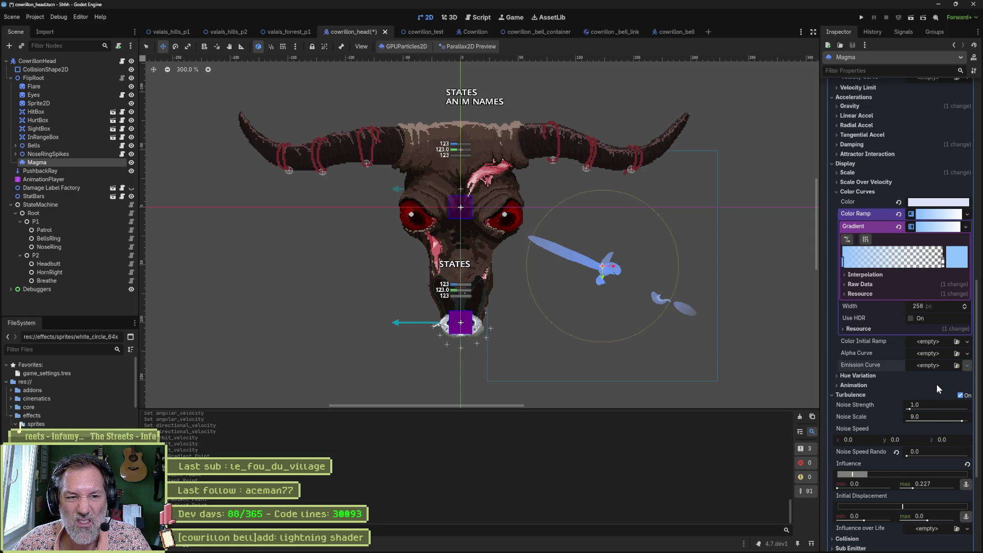
{"action": "left_click", "coordinate": [934, 384]}
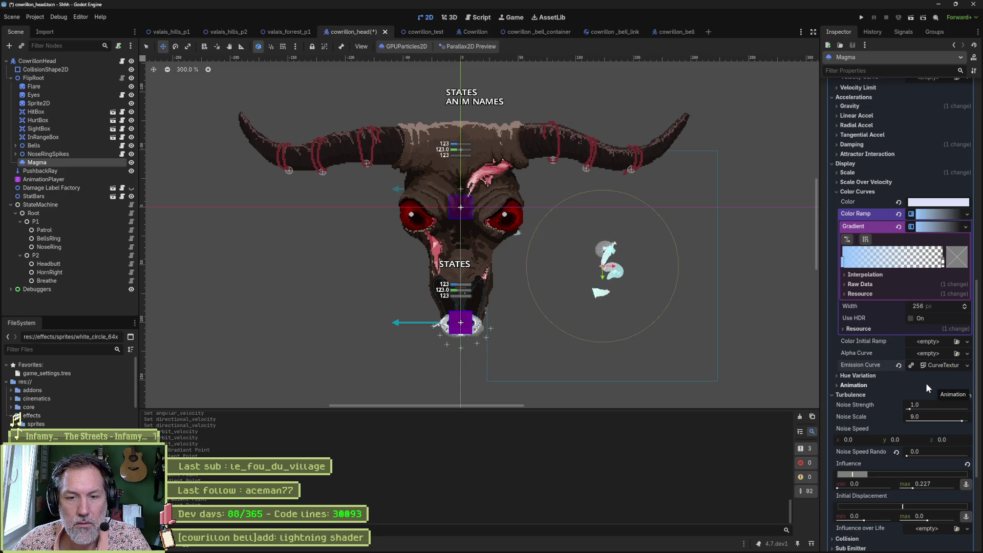
Step: Give the emission CurveTexture a new Curve and open it for editing
{"action": "left_click", "coordinate": [944, 367]}
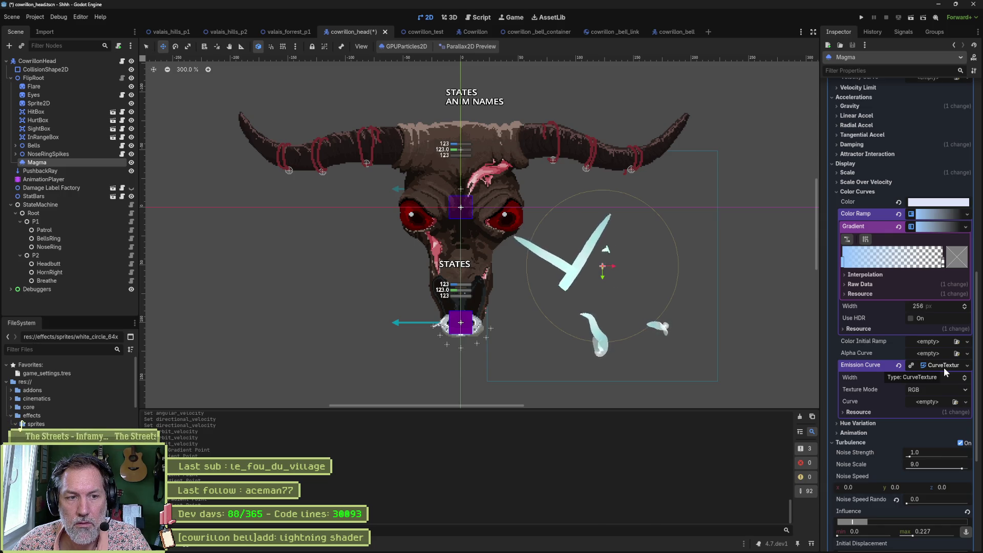
{"action": "left_click", "coordinate": [932, 402]}
{"action": "left_click", "coordinate": [935, 422]}
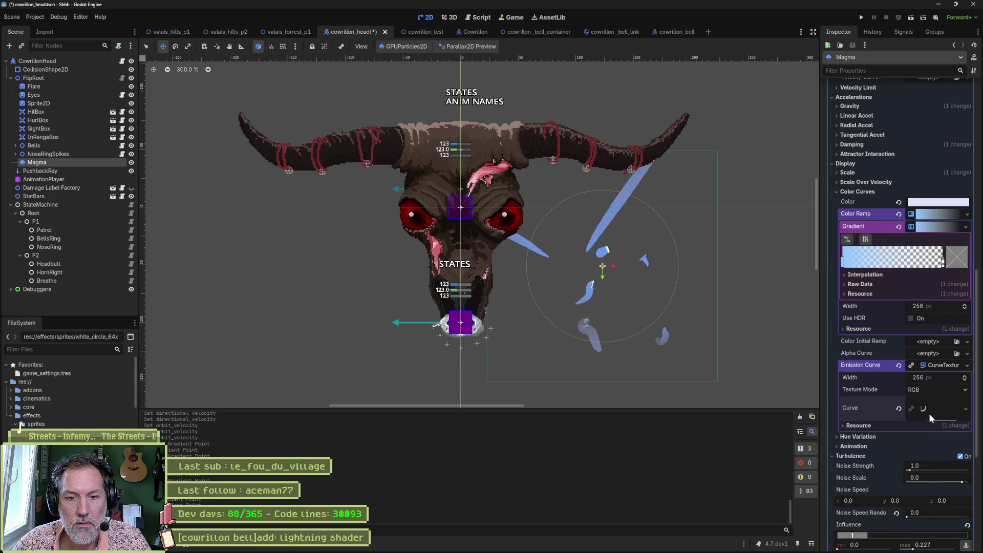
{"action": "left_click", "coordinate": [944, 407]}
{"action": "scroll", "coordinate": [914, 409], "scroll_direction": "down", "scroll_amount": 2}
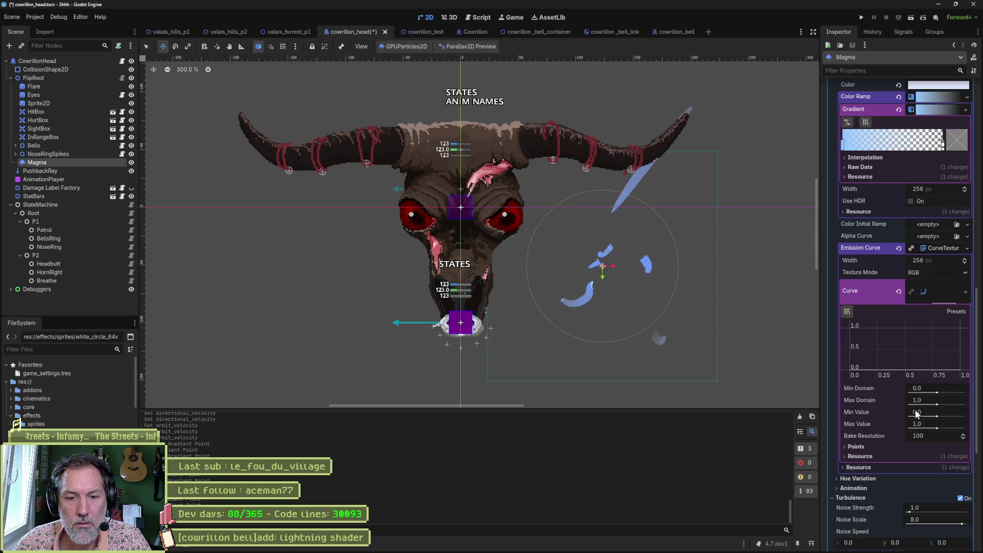
Step: Shape the emission curve with a start point at 1.0 and an end point at 0.0
{"action": "left_click", "coordinate": [861, 368]}
{"action": "mouse_move", "coordinate": [874, 365]}
{"action": "left_mouse_down"}
{"action": "mouse_move", "coordinate": [930, 354]}
{"action": "mouse_move", "coordinate": [946, 339]}
{"action": "left_mouse_up"}
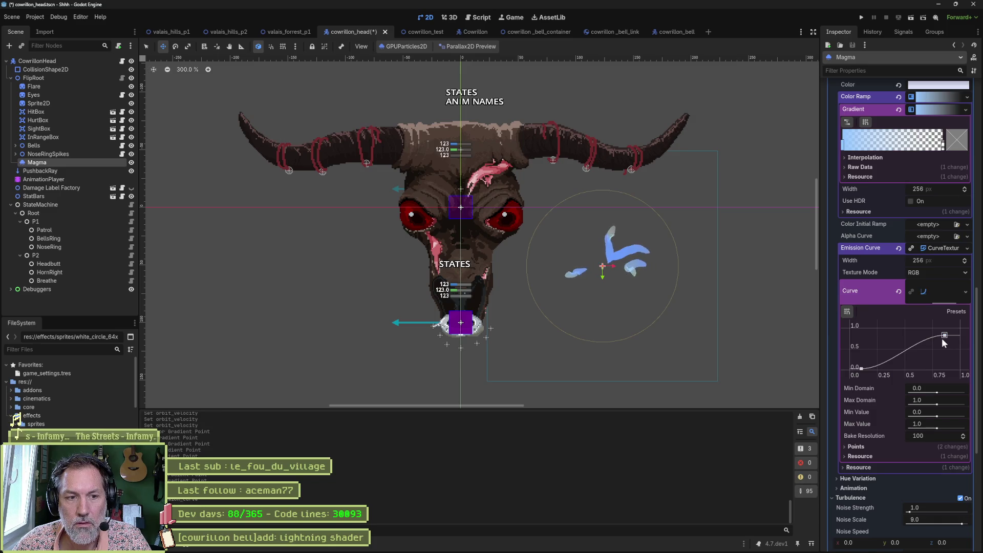
{"action": "left_click_drag", "start_coordinate": [861, 367], "coordinate": [855, 332]}
{"action": "left_click_drag", "start_coordinate": [944, 336], "coordinate": [956, 375]}
{"action": "left_click", "coordinate": [952, 313]}
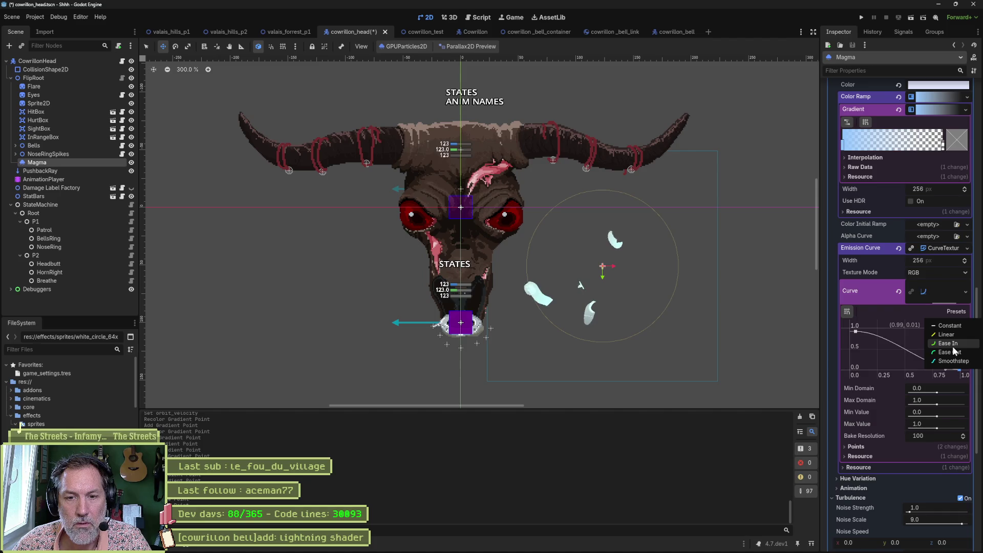
{"action": "left_click", "coordinate": [898, 318]}
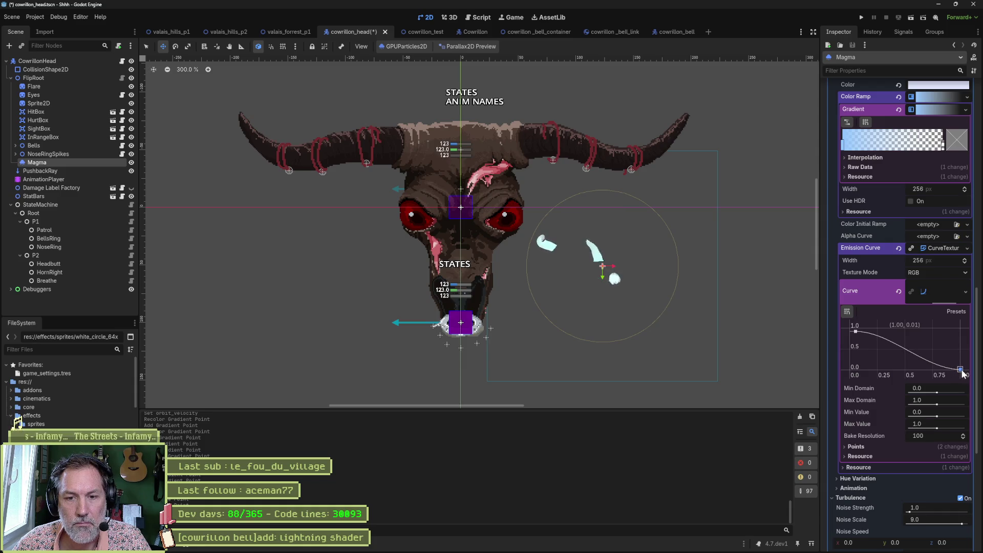
{"action": "left_click_drag", "start_coordinate": [960, 369], "coordinate": [963, 381]}
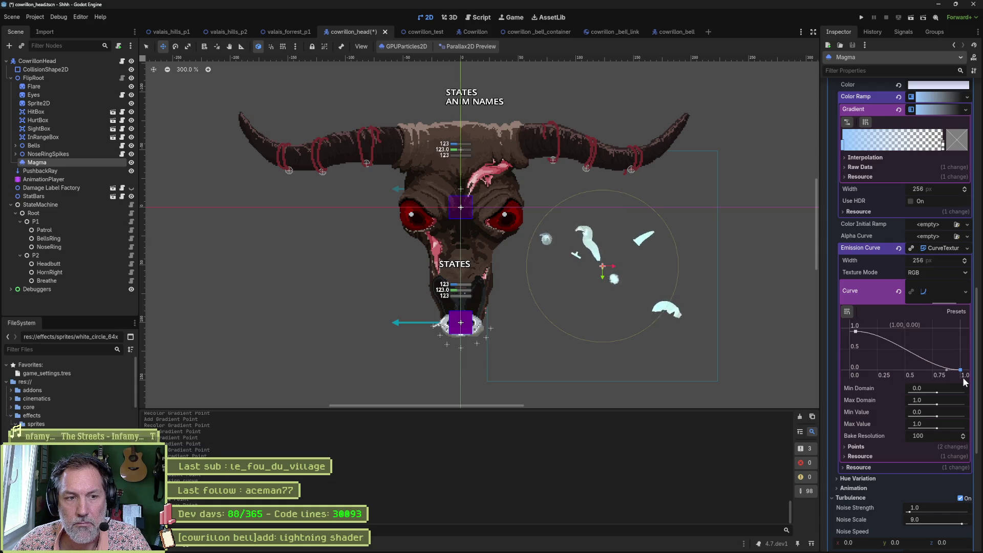
{"action": "left_click_drag", "start_coordinate": [855, 332], "coordinate": [844, 322]}
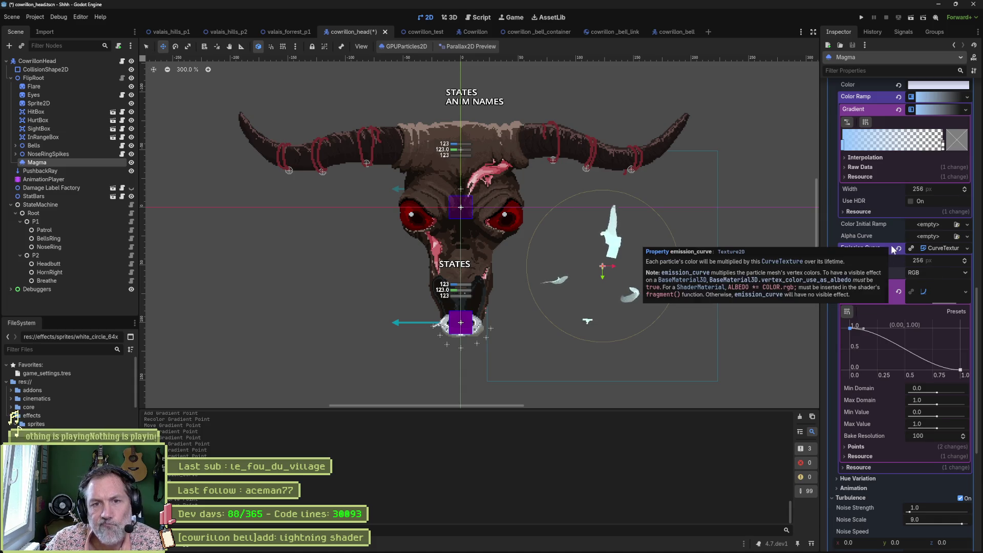
Step: Set Display > Scale Over Velocity to a 0.0 minimum and 1000.0 maximum
{"action": "scroll", "coordinate": [891, 247], "scroll_direction": "up", "scroll_amount": 5}
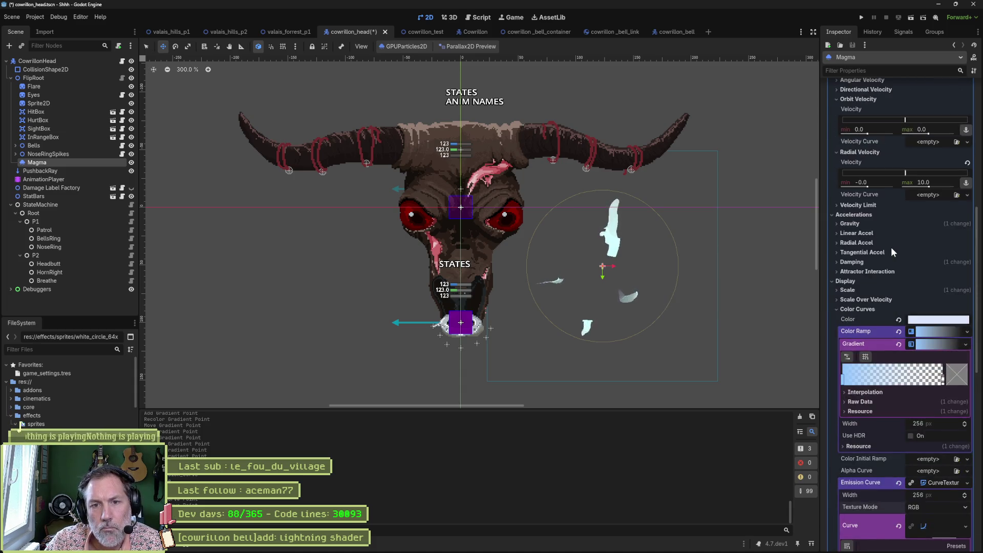
{"action": "left_click", "coordinate": [872, 300]}
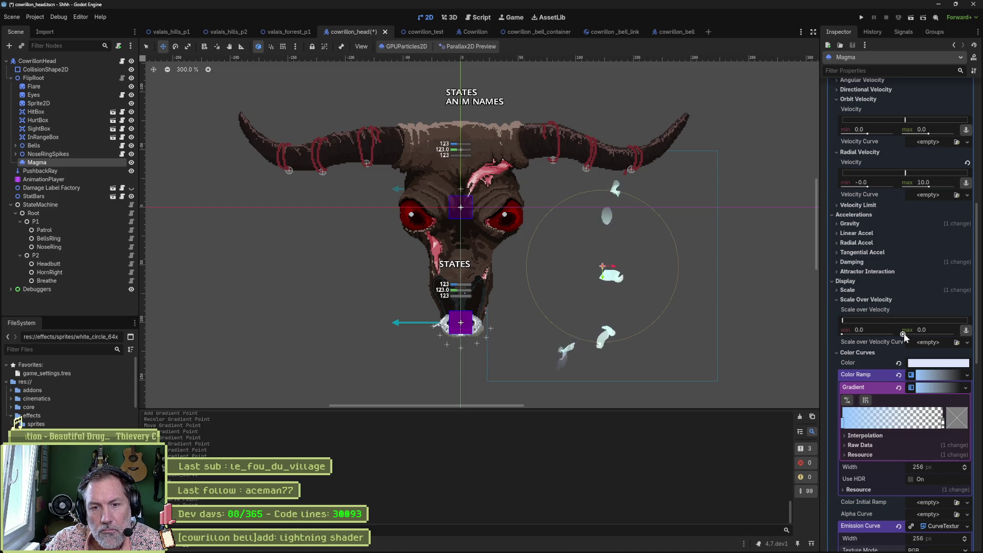
{"action": "left_click_drag", "start_coordinate": [904, 334], "coordinate": [928, 334]}
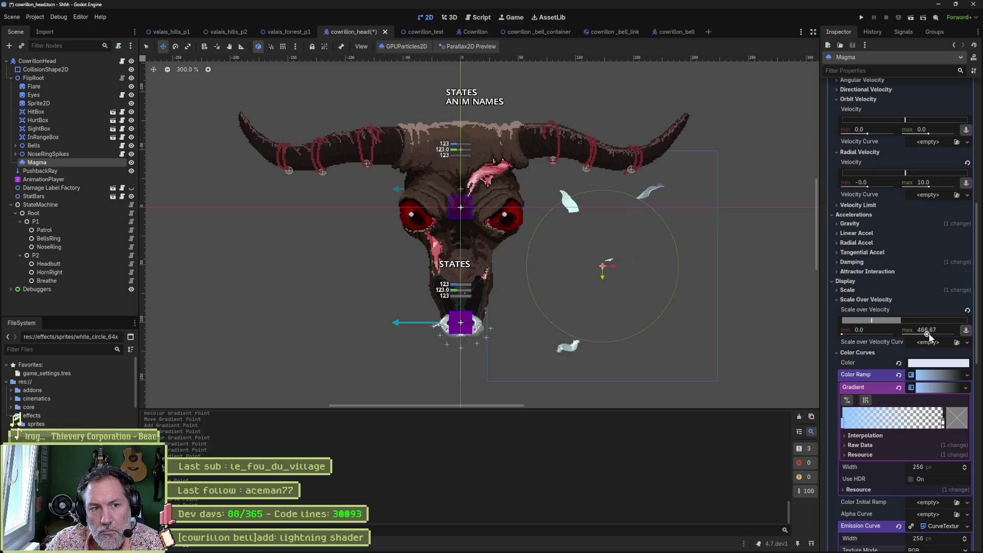
{"action": "left_click_drag", "start_coordinate": [868, 335], "coordinate": [911, 334]}
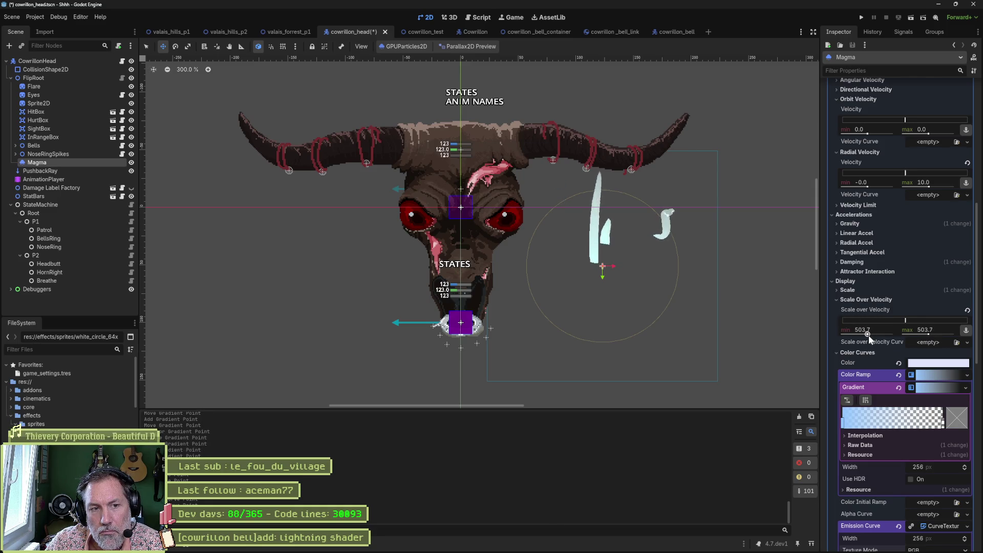
{"action": "left_click_drag", "start_coordinate": [928, 335], "coordinate": [861, 336]}
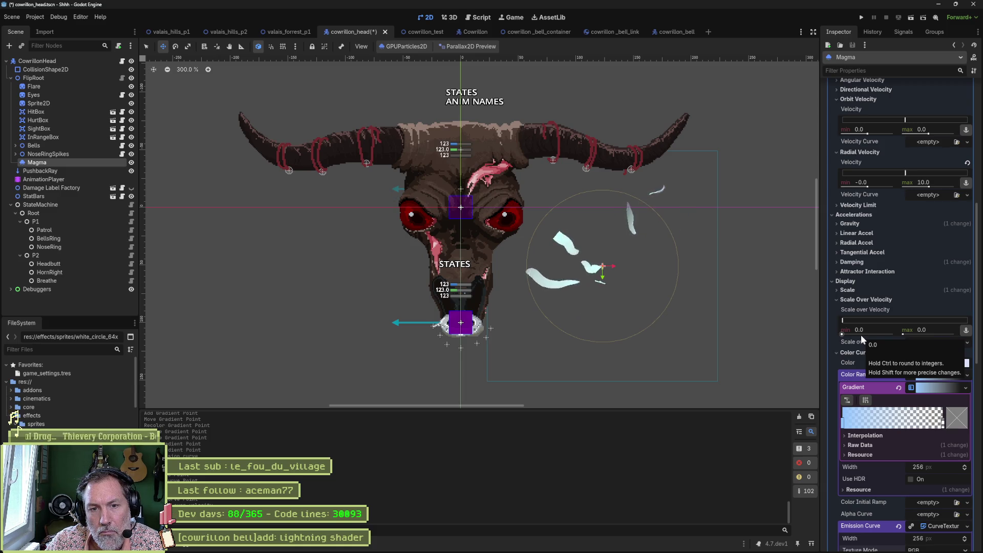
{"action": "left_click_drag", "start_coordinate": [902, 334], "coordinate": [975, 338]}
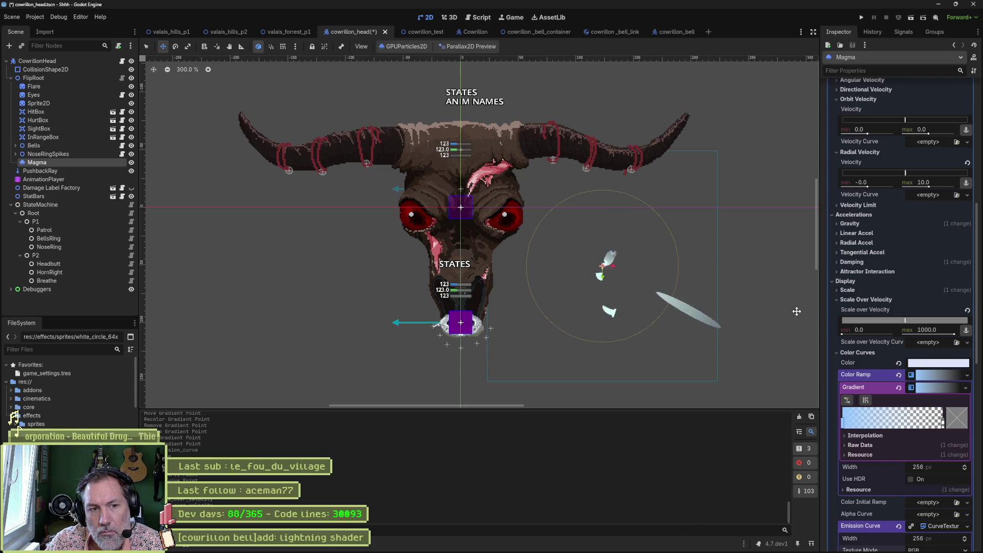
Step: Revert Scale Over Velocity to default and set Magma's minimum scale to 0.05, keeping max 0.15
{"action": "left_click", "coordinate": [965, 310]}
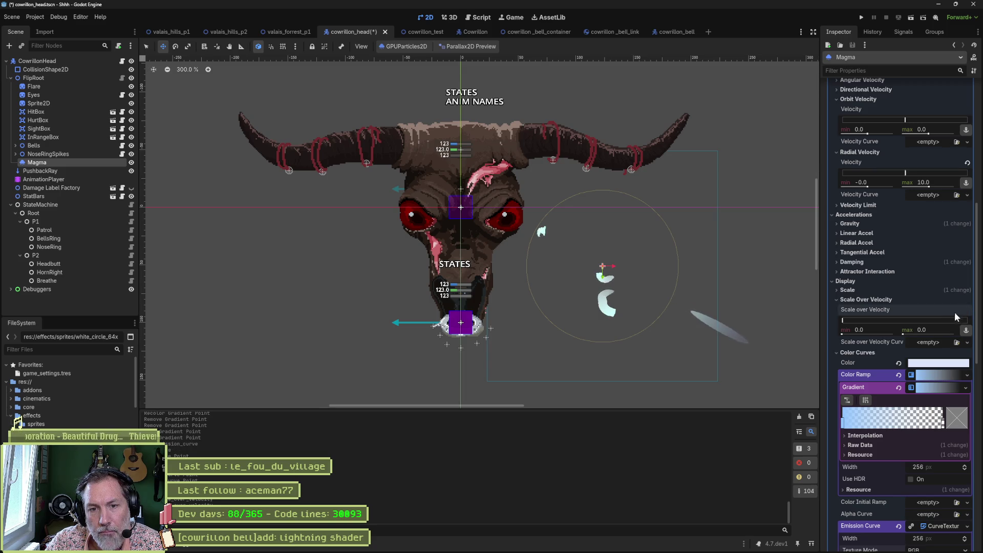
{"action": "left_click", "coordinate": [851, 300]}
{"action": "left_click", "coordinate": [865, 290]}
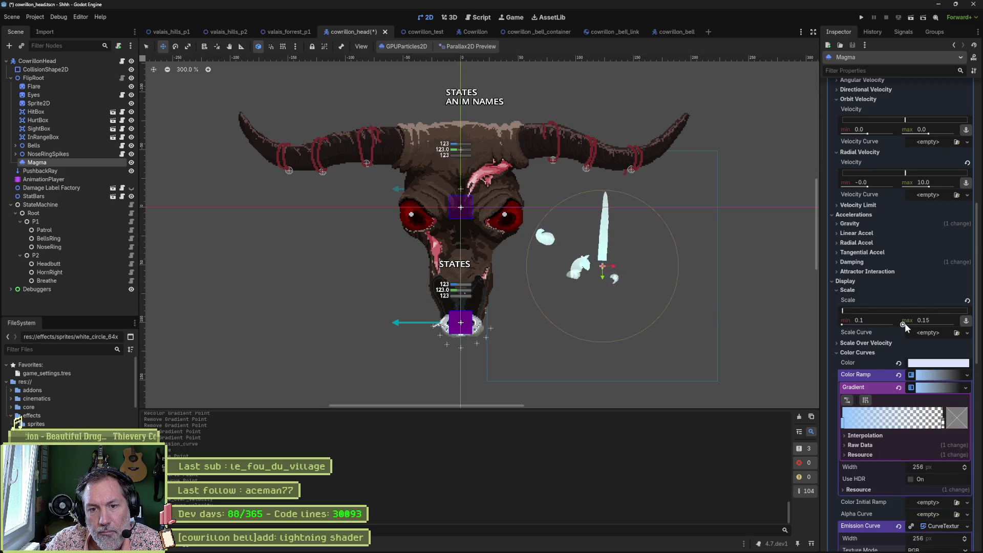
{"action": "left_click_drag", "start_coordinate": [904, 324], "coordinate": [905, 323]}
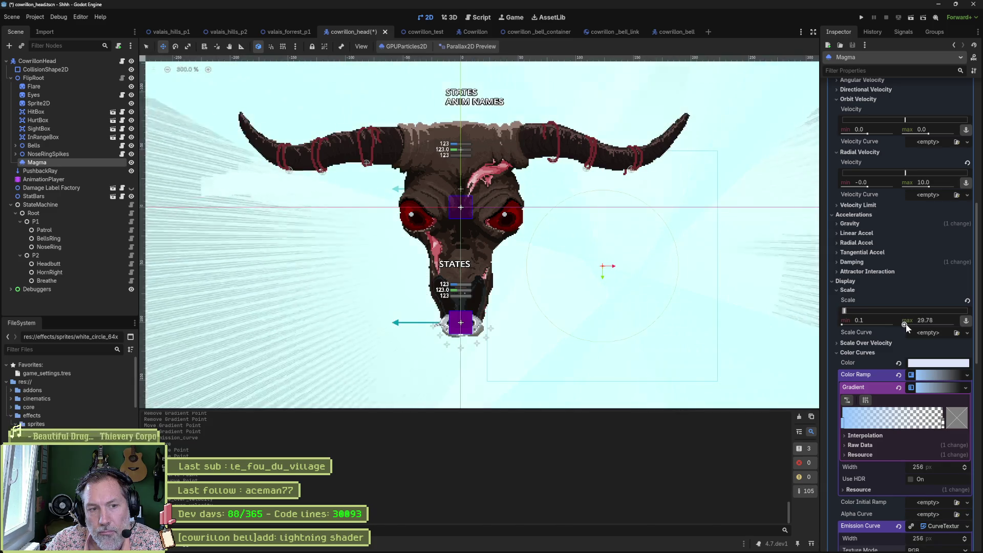
{"action": "key", "text": "ctrl+z"}
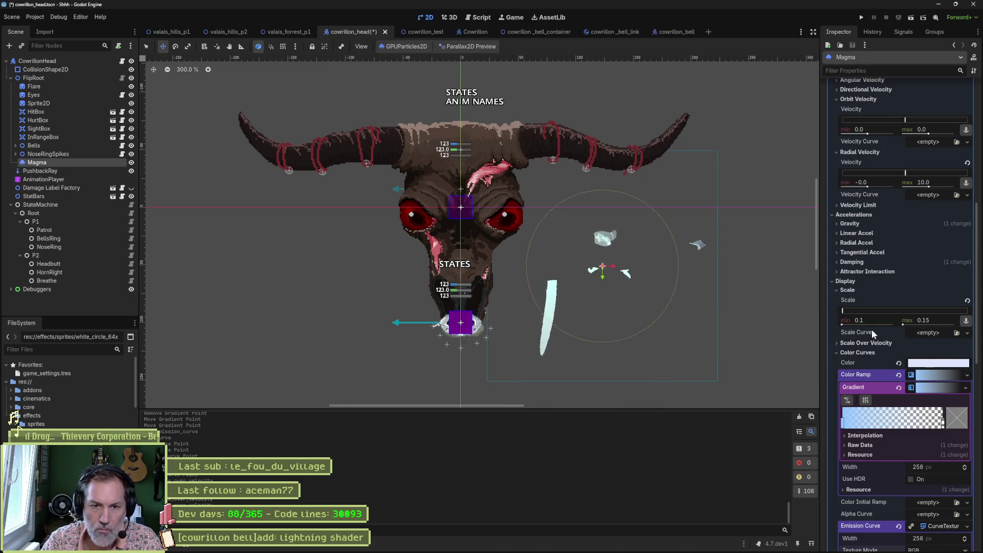
{"action": "left_click", "coordinate": [878, 321]}
{"action": "type", "text": "0.0"}
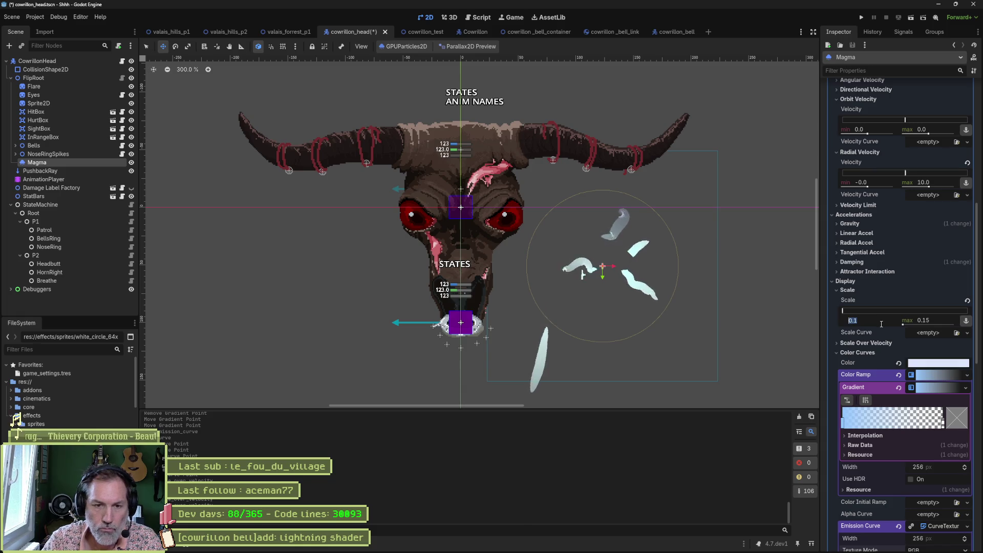
{"action": "type", "text": "5"}
{"action": "key", "text": "Return"}
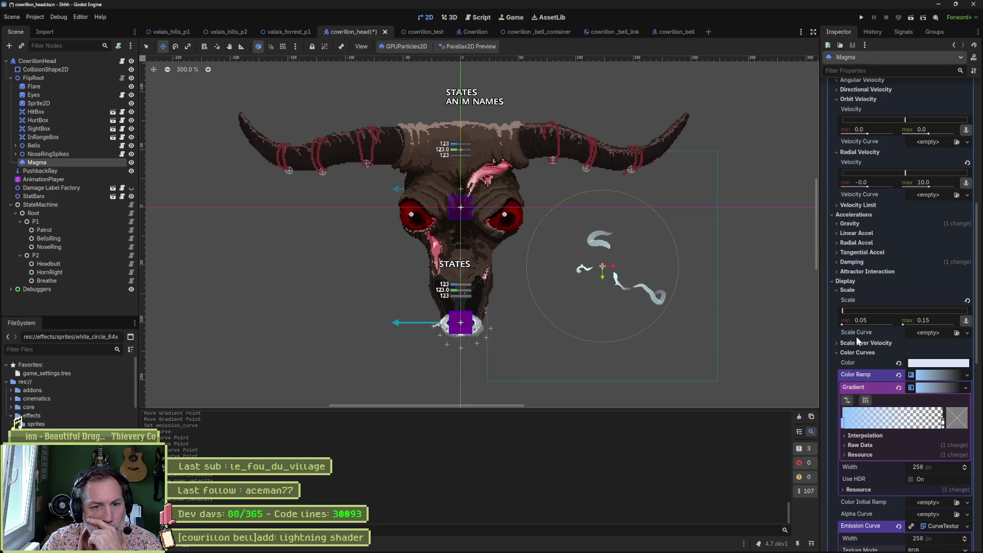
Step: Set Magma's Hue Variation range to -0.02 minimum and 0.02 maximum
{"action": "left_click", "coordinate": [847, 290]}
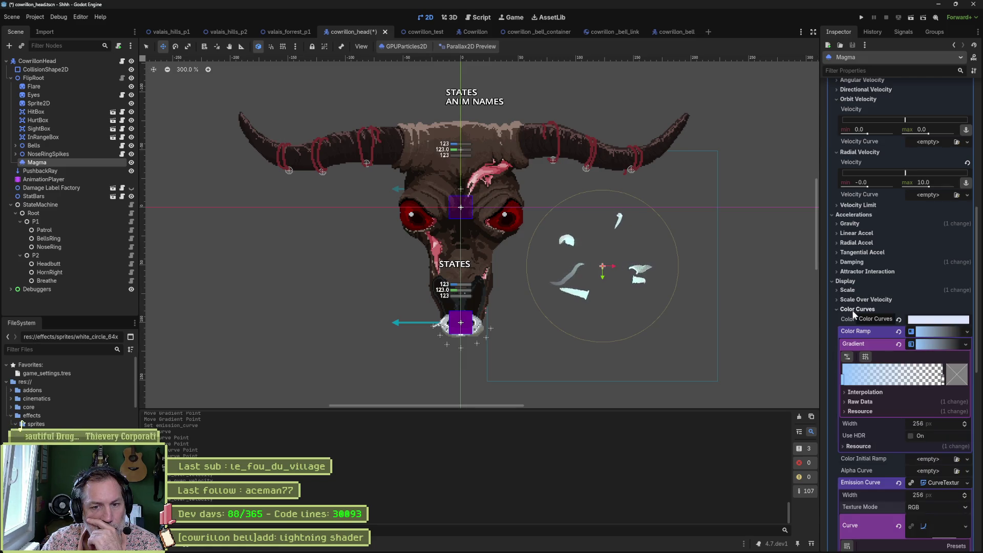
{"action": "left_click", "coordinate": [853, 310]}
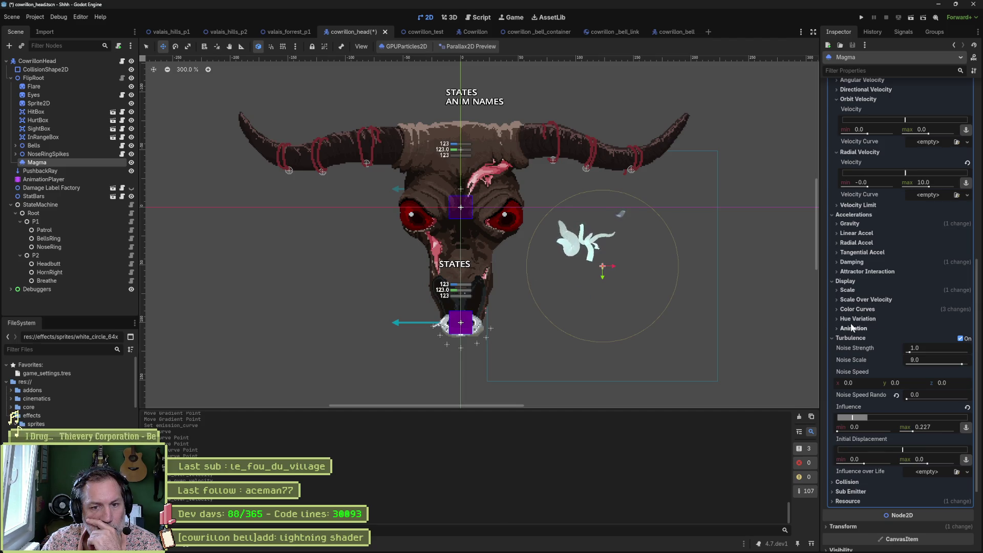
{"action": "left_click", "coordinate": [853, 320]}
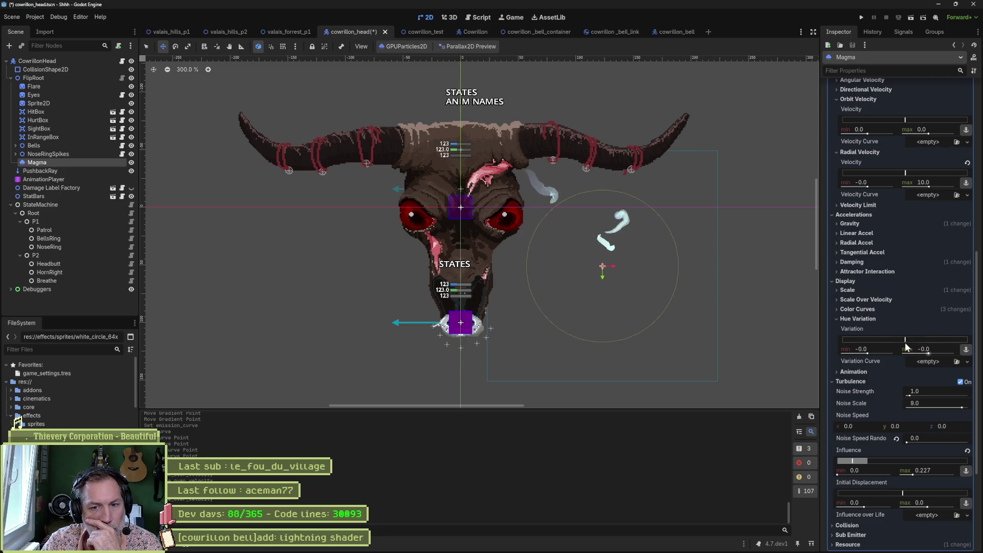
{"action": "mouse_move", "coordinate": [908, 339]}
{"action": "left_mouse_down"}
{"action": "mouse_move", "coordinate": [920, 339]}
{"action": "mouse_move", "coordinate": [900, 342]}
{"action": "left_mouse_up"}
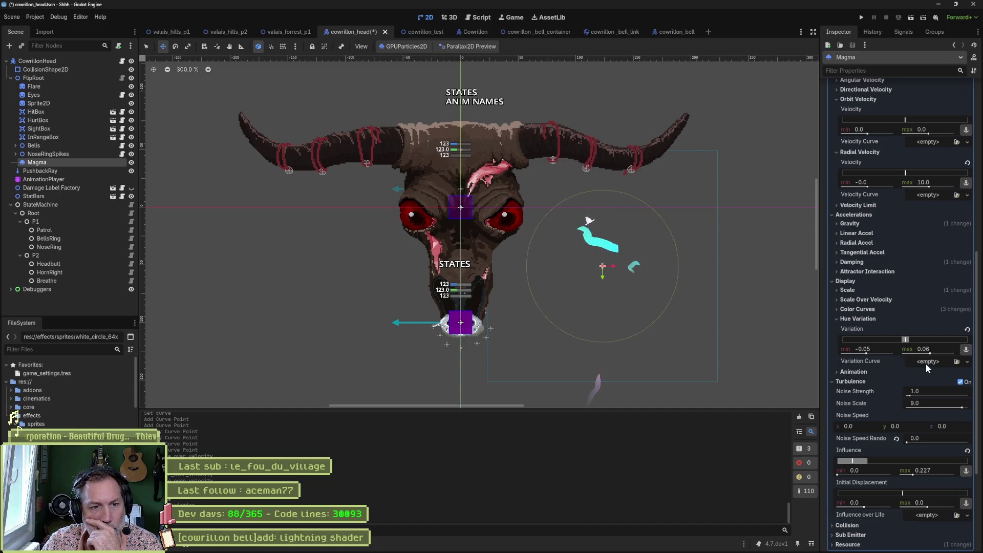
{"action": "left_click", "coordinate": [881, 349]}
{"action": "type", "text": "-.02"}
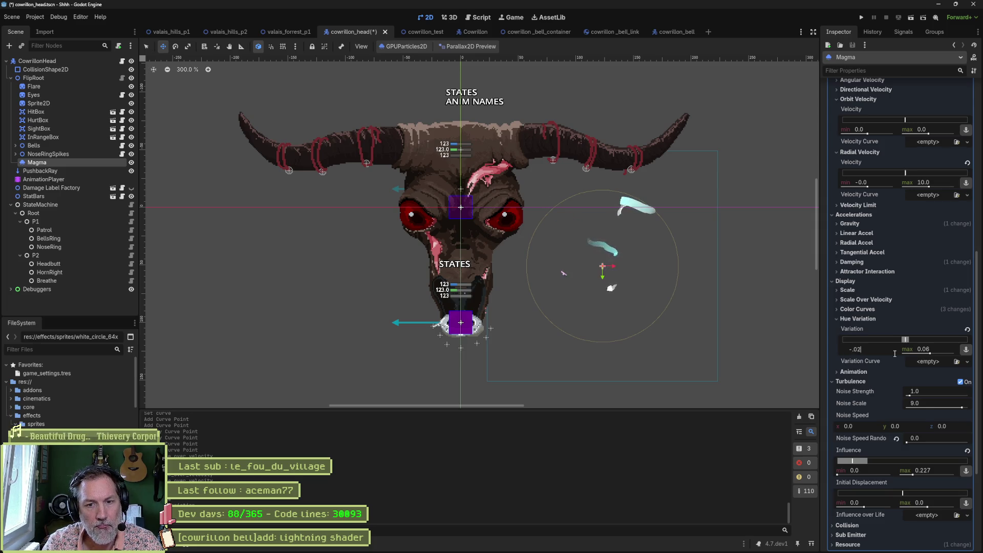
{"action": "key", "text": "Tab"}
{"action": "type", "text": "0.02"}
{"action": "key", "text": "Return"}
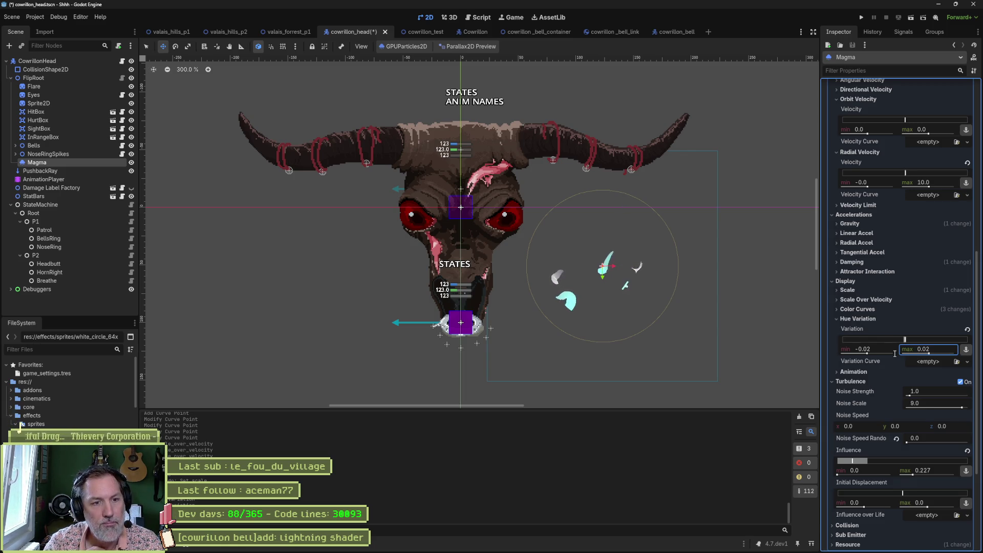
Step: Briefly test Animation Speed at 2.96–4.62, leave it at 0.0, and fold the Animation and Turbulence sections
{"action": "left_click", "coordinate": [871, 319]}
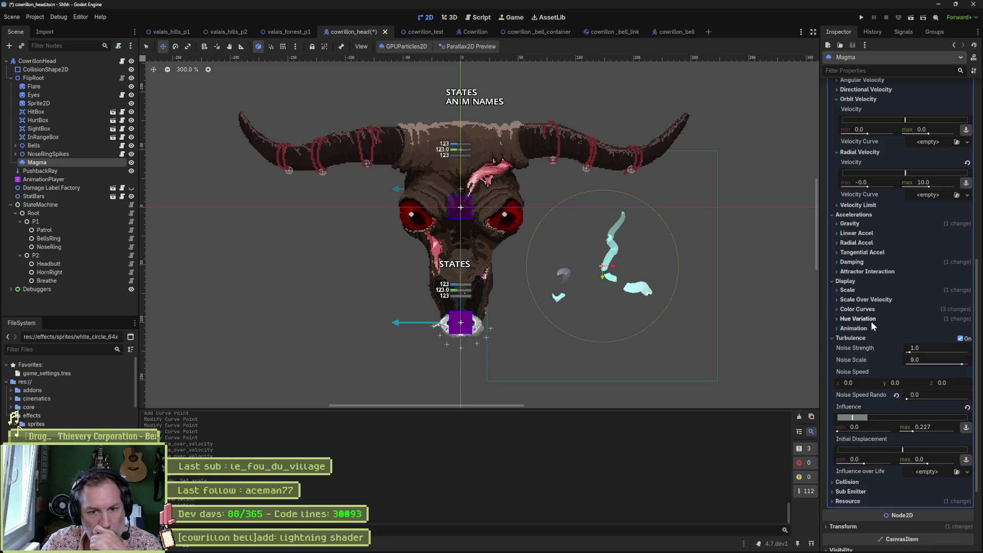
{"action": "left_click", "coordinate": [865, 326]}
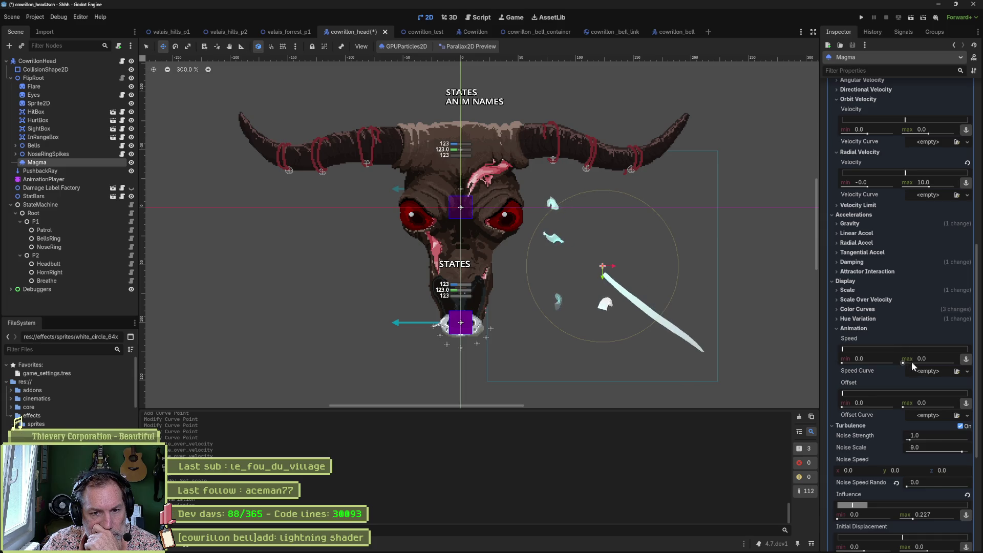
{"action": "left_click_drag", "start_coordinate": [904, 361], "coordinate": [918, 361]}
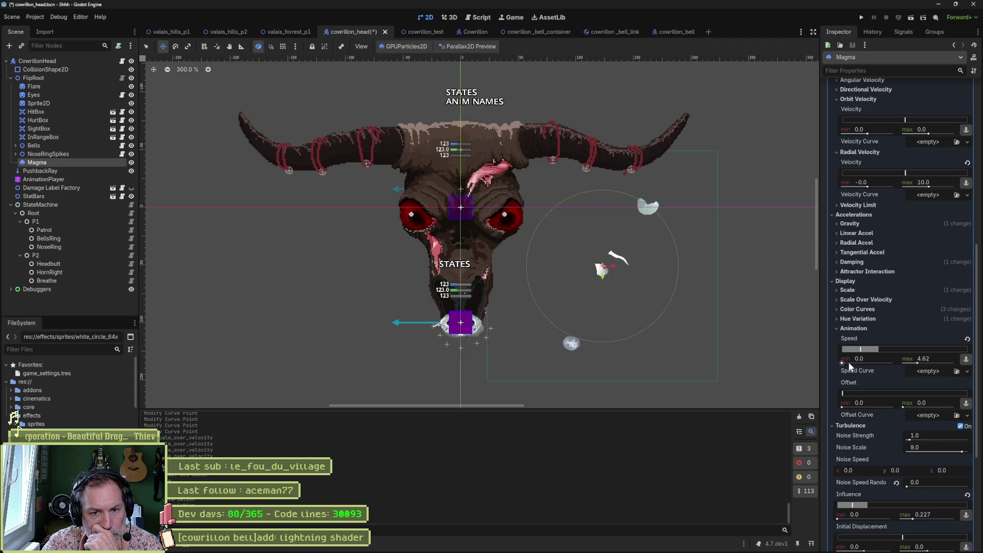
{"action": "left_click_drag", "start_coordinate": [849, 361], "coordinate": [853, 365]}
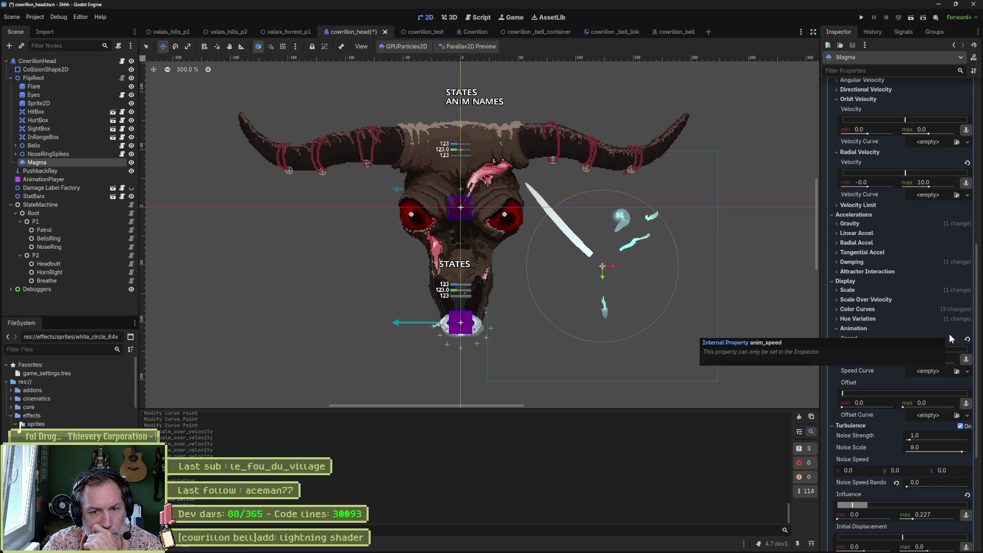
{"action": "left_click", "coordinate": [859, 330]}
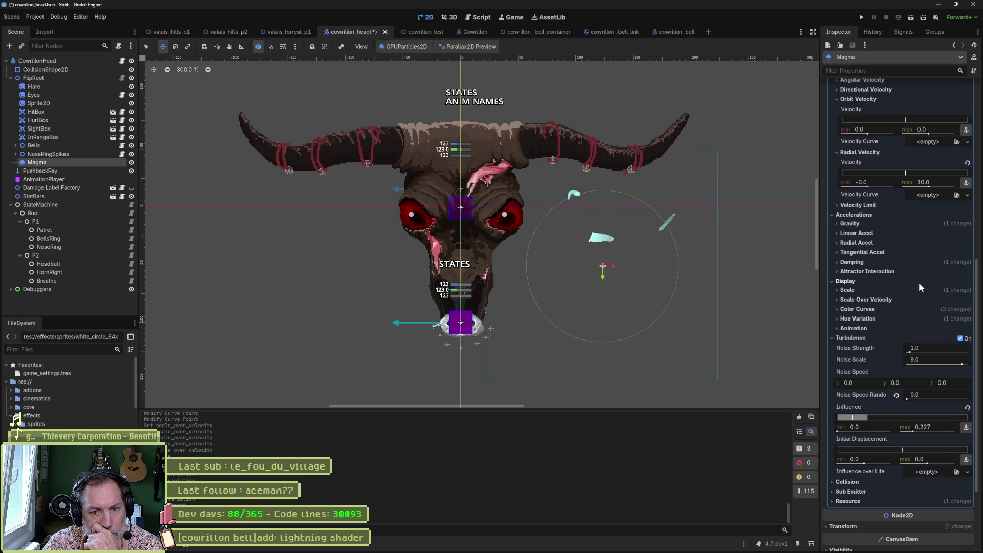
{"action": "left_click", "coordinate": [865, 338]}
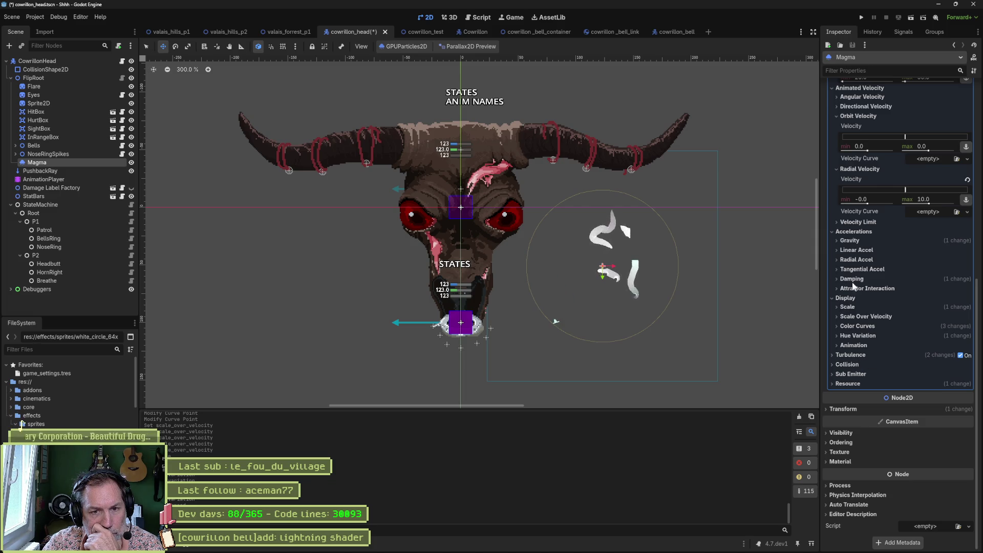
Step: Try raising Magma's Damping, then revert it back to zero
{"action": "left_click", "coordinate": [874, 280]}
{"action": "left_click_drag", "start_coordinate": [905, 313], "coordinate": [910, 313]}
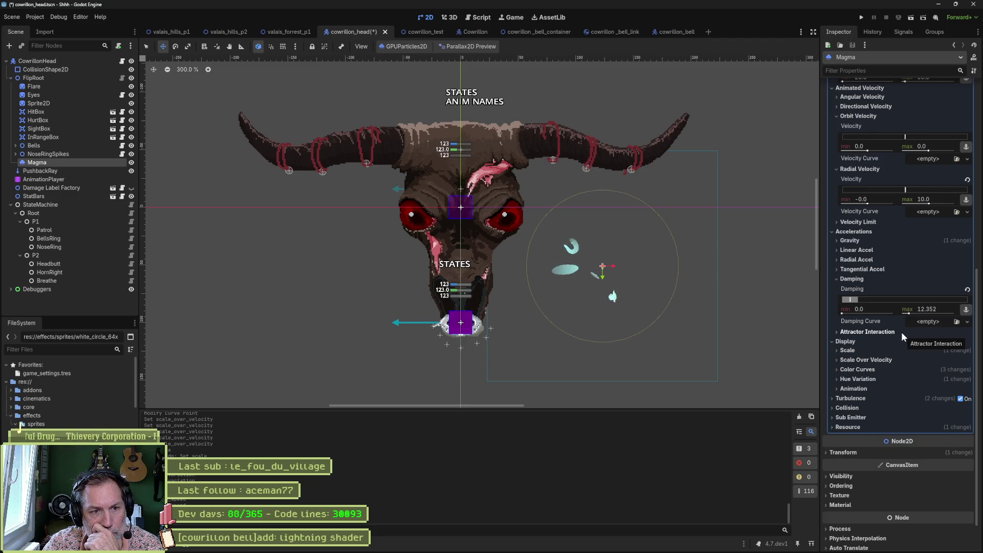
{"action": "left_click", "coordinate": [968, 291]}
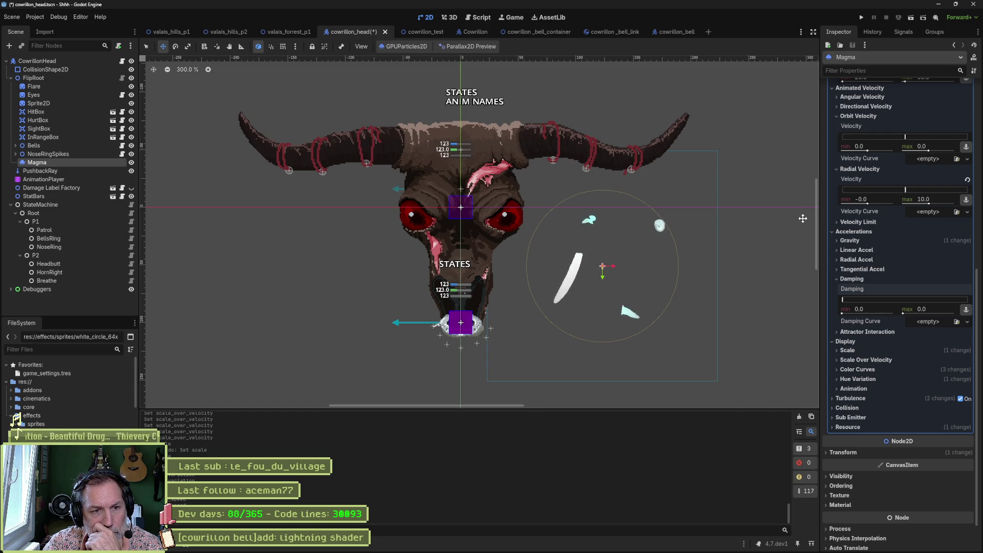
{"action": "left_click", "coordinate": [854, 279]}
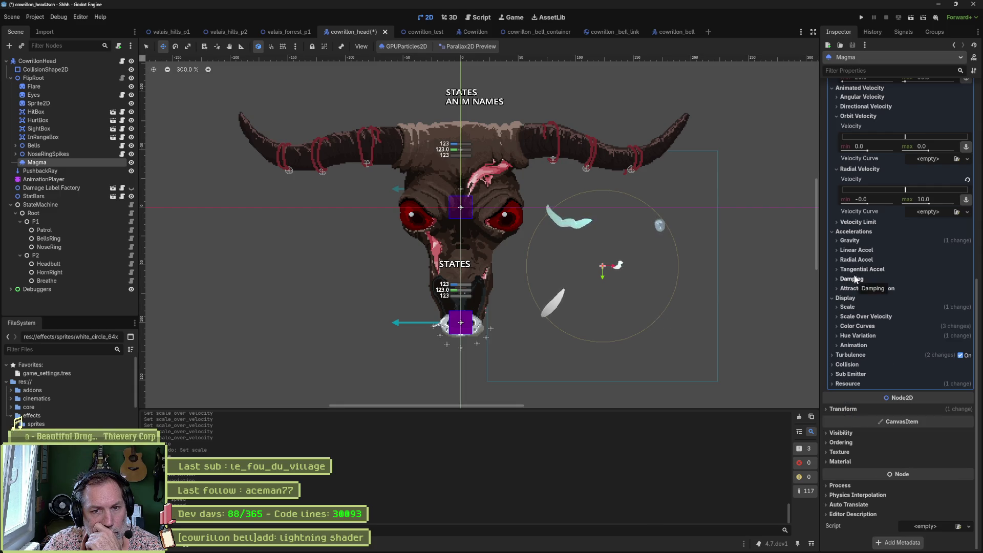
Step: Test a Tangential Accel swirl, then revert it to its default of 0
{"action": "left_click", "coordinate": [862, 269]}
{"action": "left_click_drag", "start_coordinate": [905, 289], "coordinate": [918, 291]}
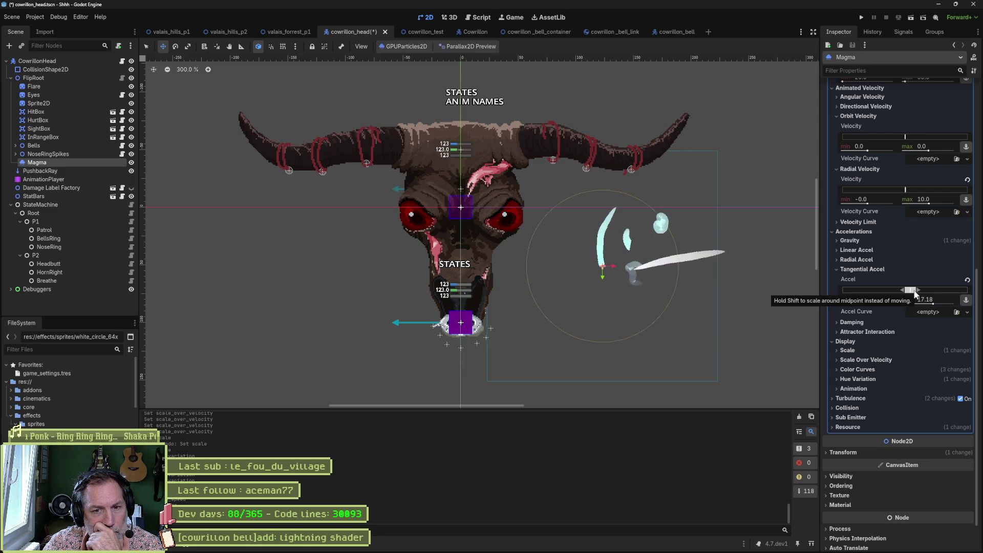
{"action": "left_click", "coordinate": [967, 280]}
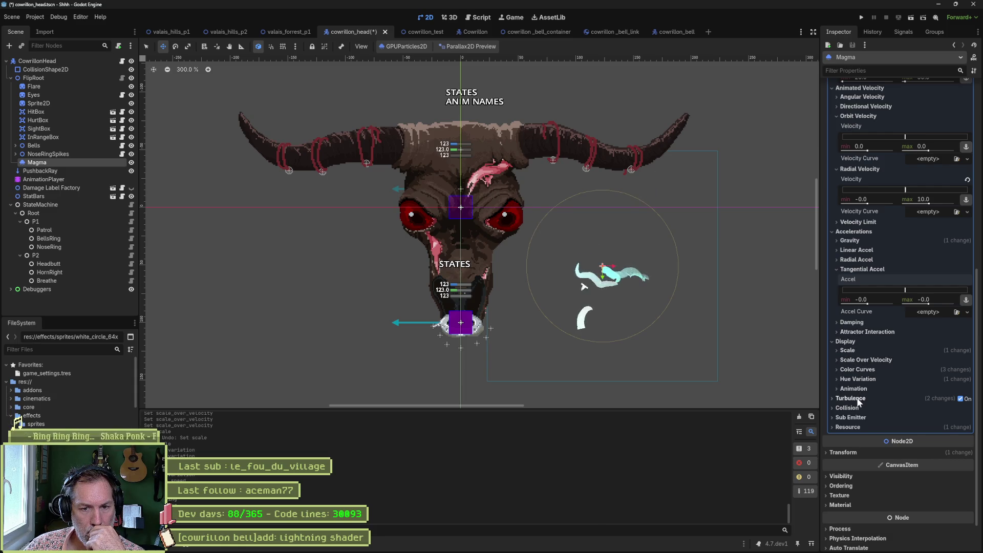
Step: Try shrinking the emission sphere radius, then undo back to a Point emission shape
{"action": "scroll", "coordinate": [861, 345], "scroll_direction": "up", "scroll_amount": 5}
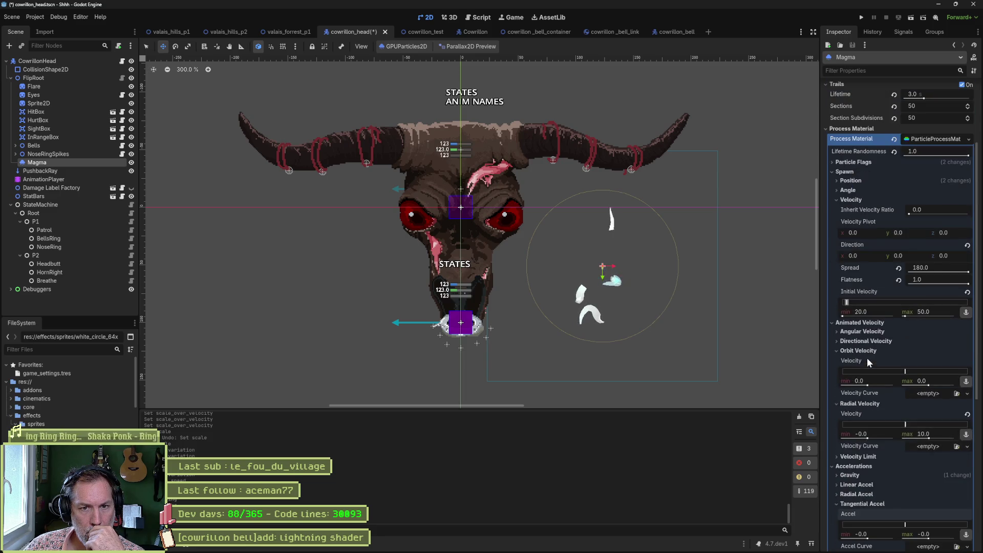
{"action": "left_click", "coordinate": [850, 180]}
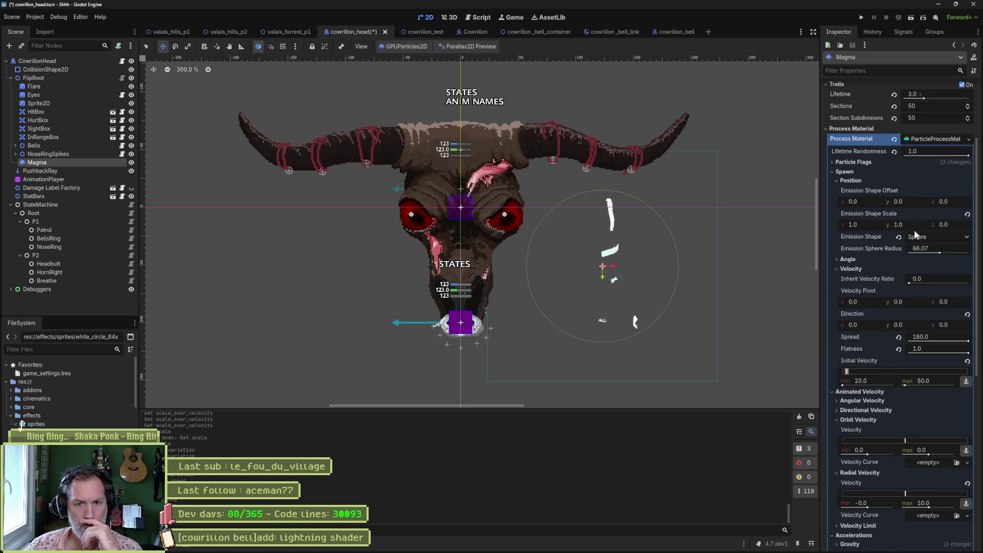
{"action": "left_click_drag", "start_coordinate": [939, 256], "coordinate": [917, 252]}
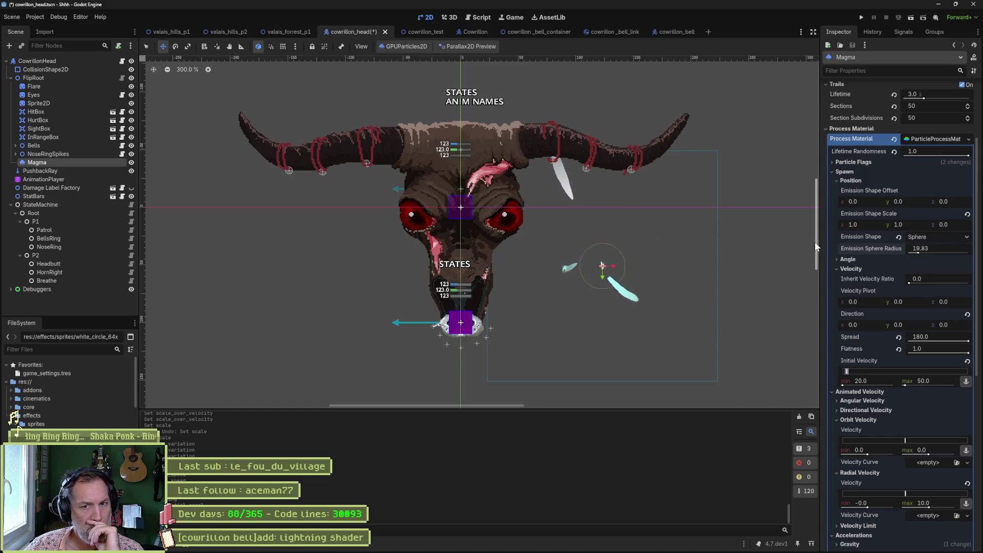
{"action": "left_click", "coordinate": [940, 237]}
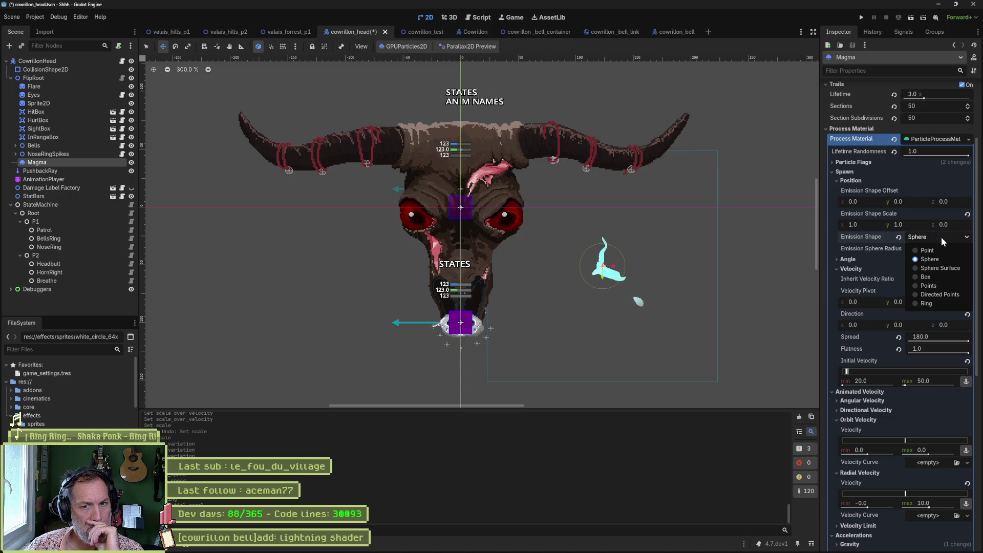
{"action": "key", "text": "Escape"}
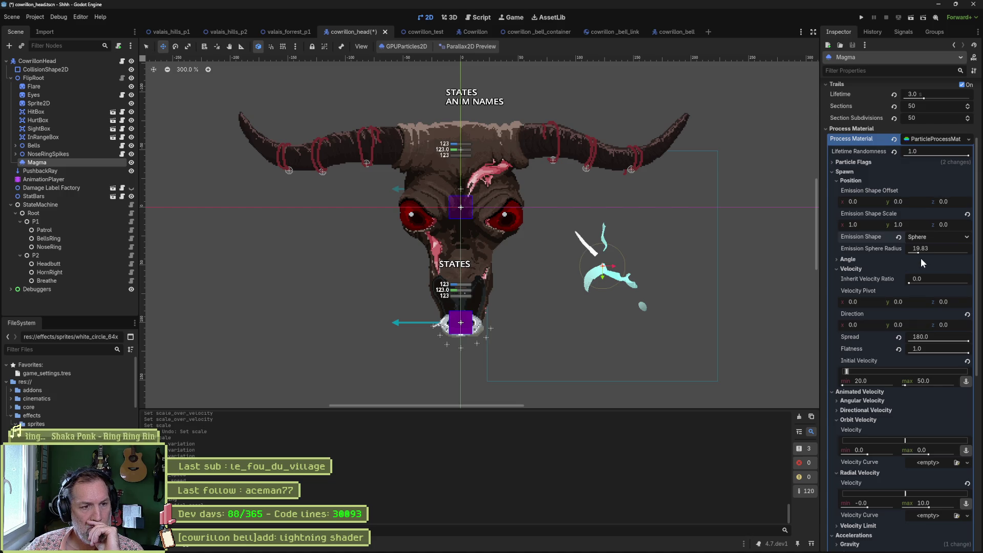
{"action": "key", "text": "ctrl+z"}
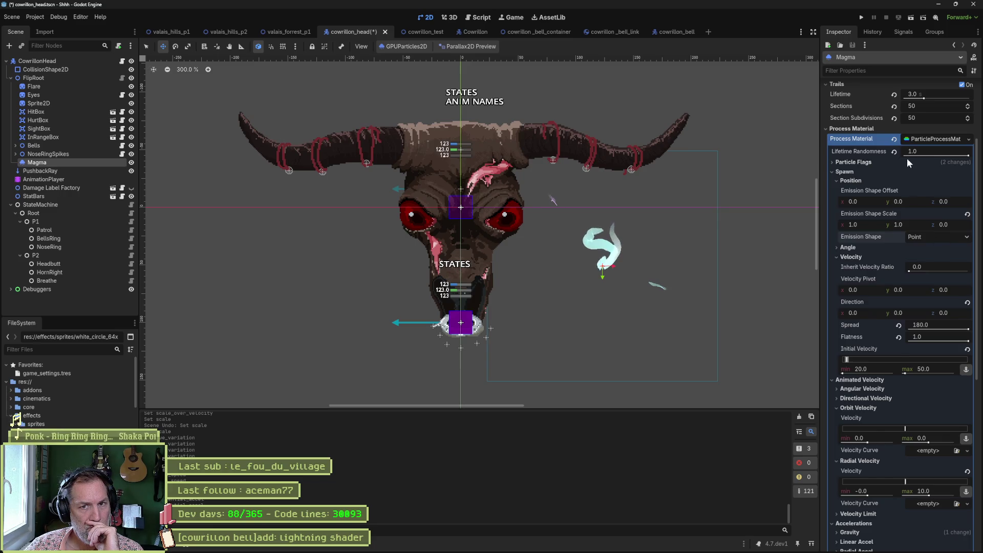
Step: Set the Magma GPUParticles2D Amount to 50
{"action": "scroll", "coordinate": [902, 160], "scroll_direction": "up", "scroll_amount": 3}
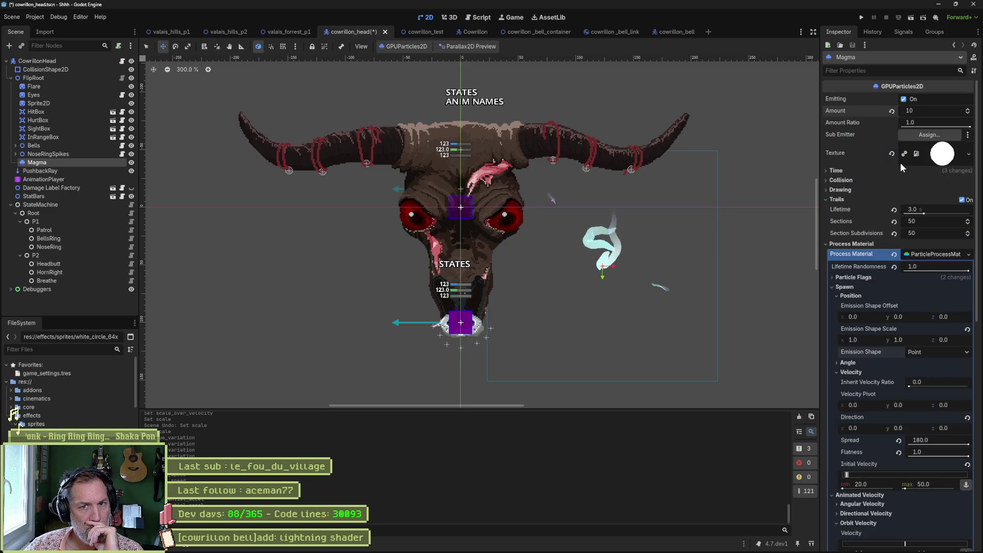
{"action": "left_click", "coordinate": [967, 109]}
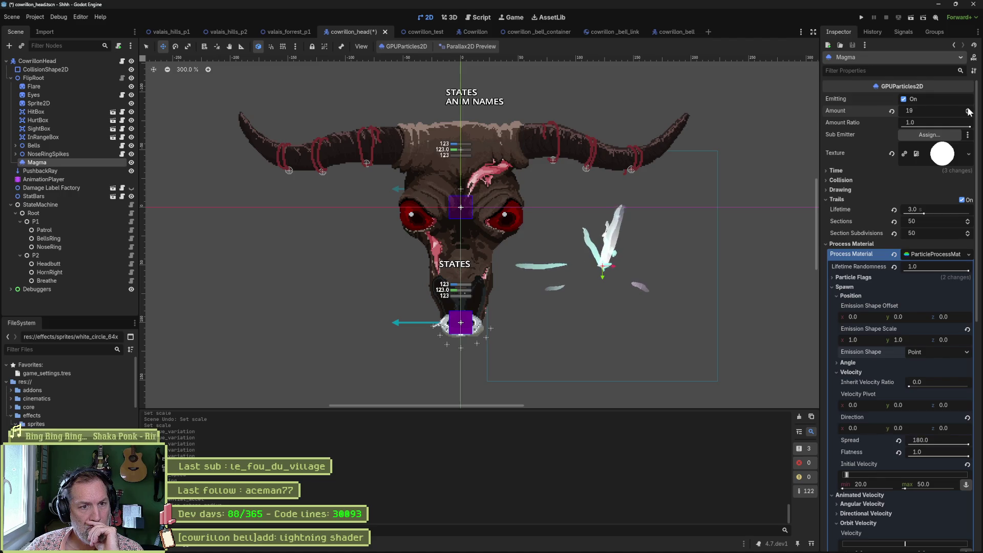
{"action": "left_click", "coordinate": [967, 109]}
{"action": "left_click", "coordinate": [968, 109]}
{"action": "left_click", "coordinate": [967, 109]}
{"action": "left_click", "coordinate": [968, 109]}
{"action": "left_click", "coordinate": [951, 105]}
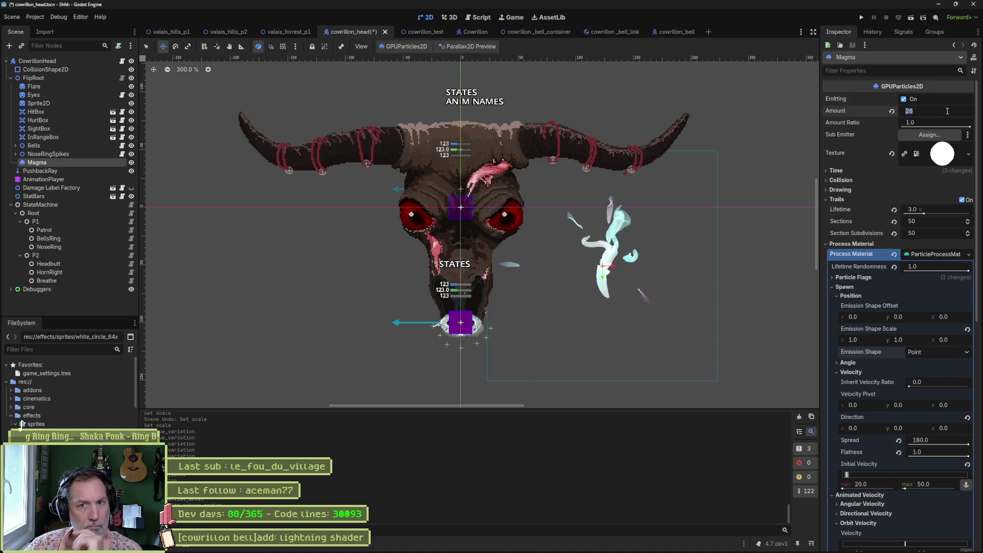
{"action": "type", "text": "50"}
{"action": "key", "text": "Return"}
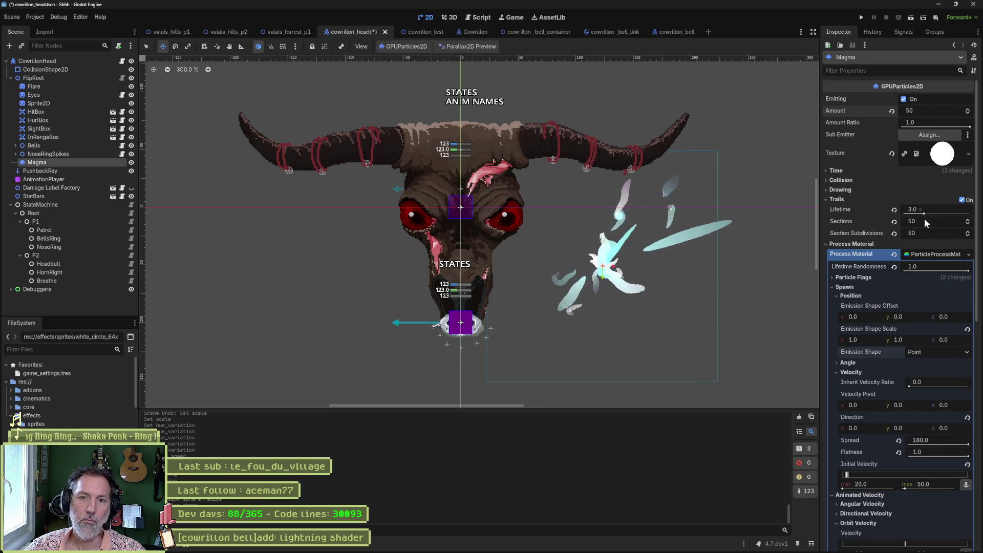
Step: Revert Trail Sections and Section Subdivisions to defaults, and compare trails off versus on
{"action": "left_click", "coordinate": [894, 221]}
{"action": "left_click", "coordinate": [893, 233]}
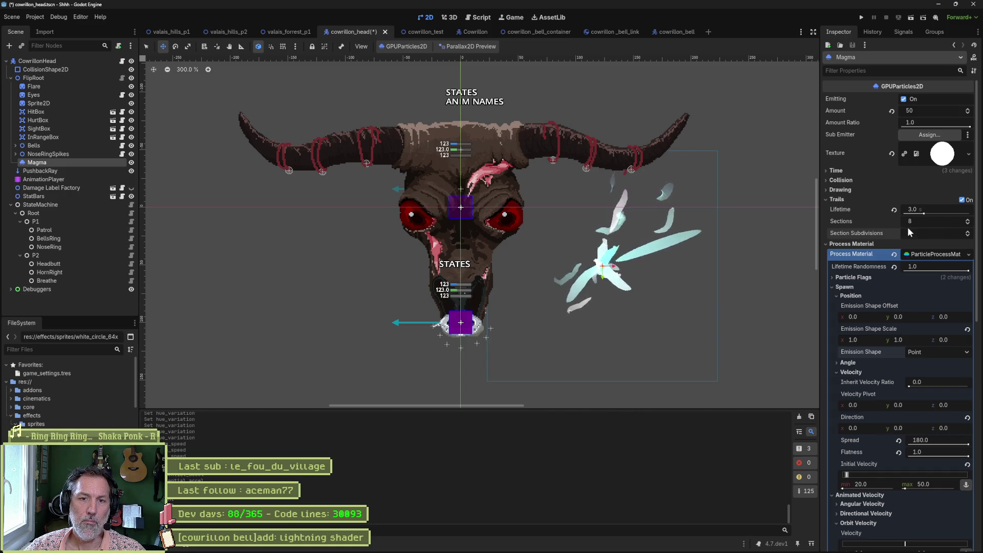
{"action": "left_click", "coordinate": [962, 200]}
{"action": "left_click", "coordinate": [962, 200]}
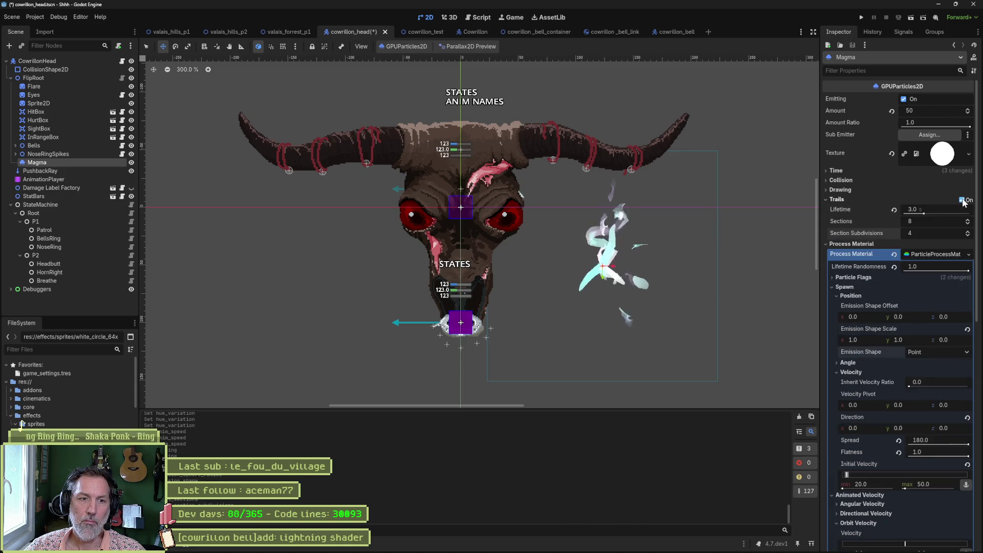
{"action": "left_click", "coordinate": [961, 200]}
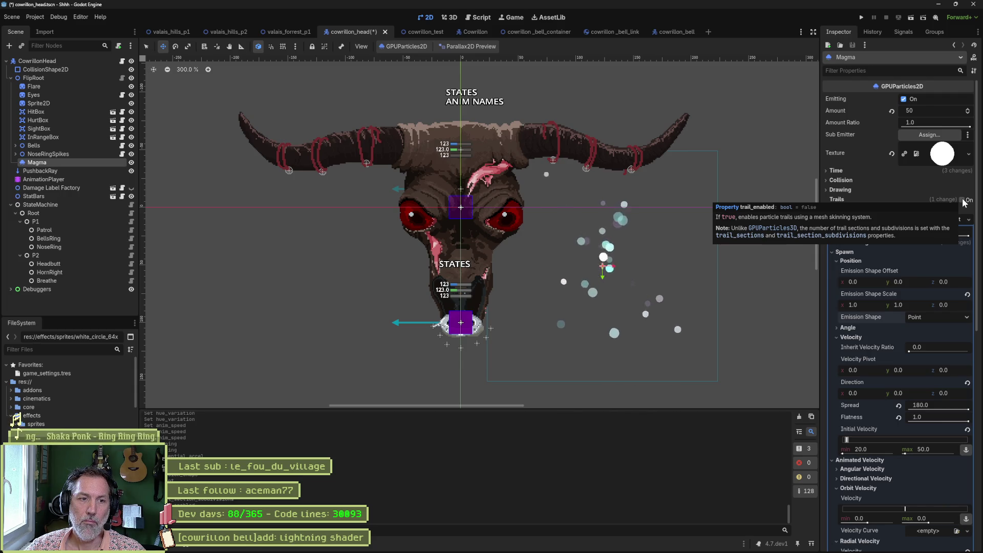
{"action": "left_click", "coordinate": [962, 200]}
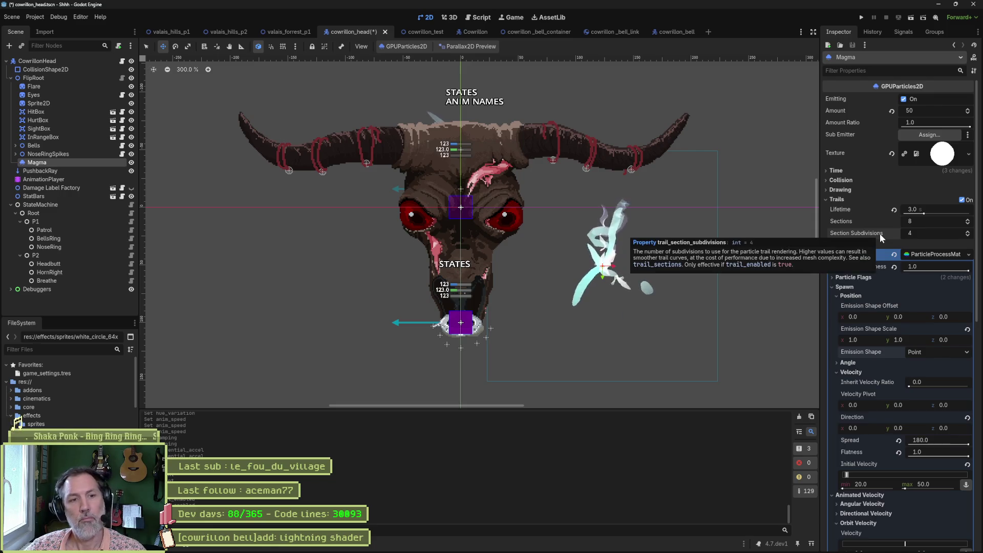
Step: Set Trail Sections to 11 and Section Subdivisions to 4
{"action": "left_click", "coordinate": [967, 232]}
{"action": "left_click", "coordinate": [967, 232]}
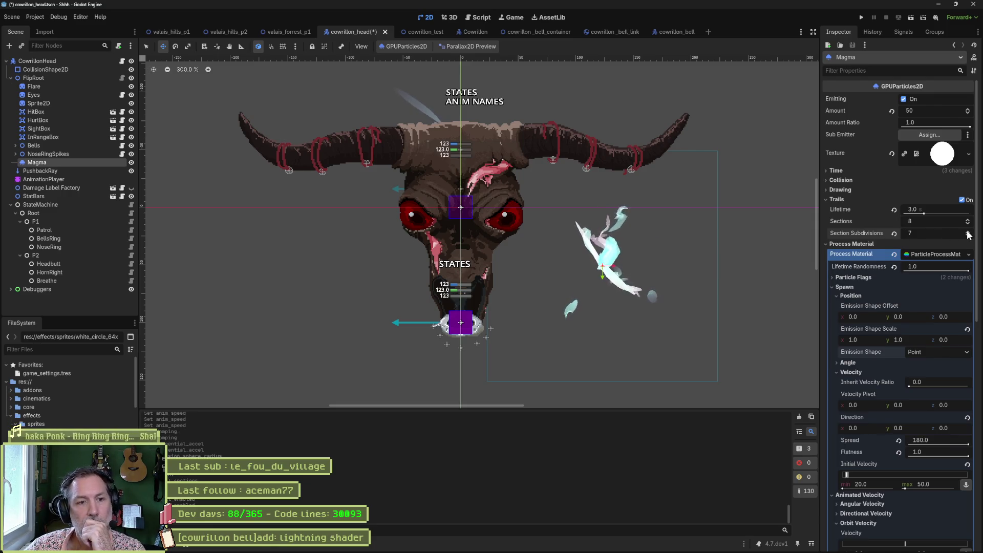
{"action": "left_click", "coordinate": [967, 231]}
{"action": "left_click", "coordinate": [967, 231]}
{"action": "left_click", "coordinate": [967, 231]}
{"action": "left_click", "coordinate": [967, 231]}
{"action": "left_click", "coordinate": [967, 232]}
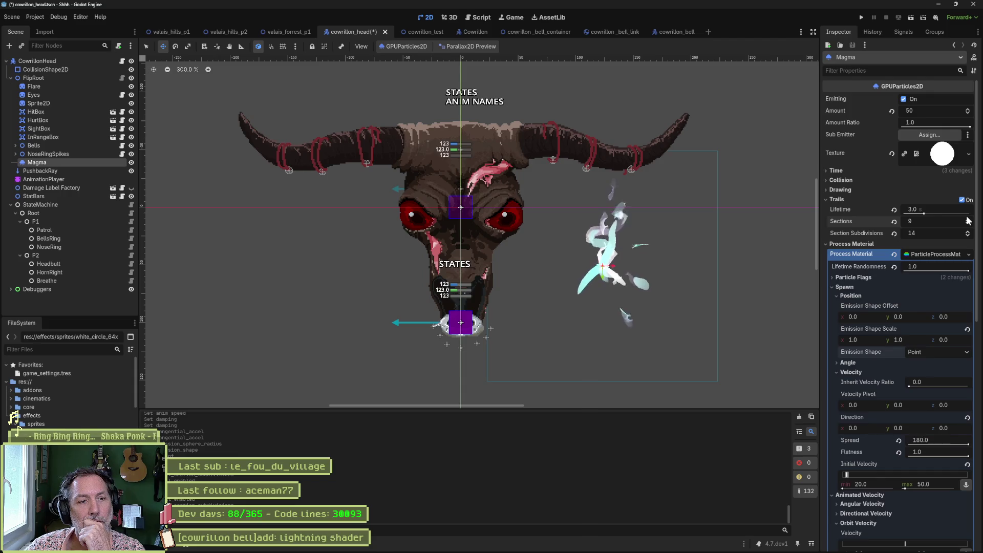
{"action": "left_click", "coordinate": [967, 219]}
{"action": "left_click", "coordinate": [968, 220]}
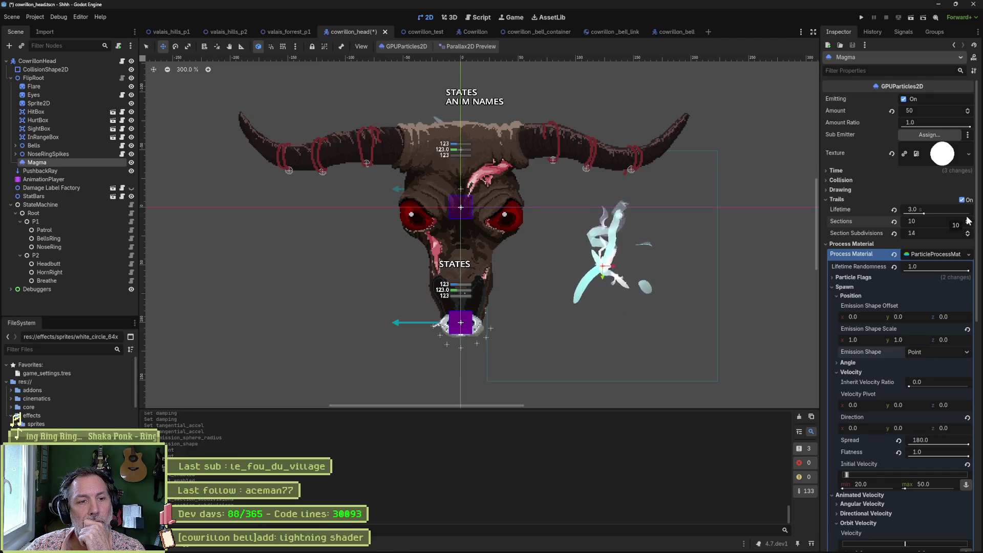
{"action": "left_click", "coordinate": [968, 219]}
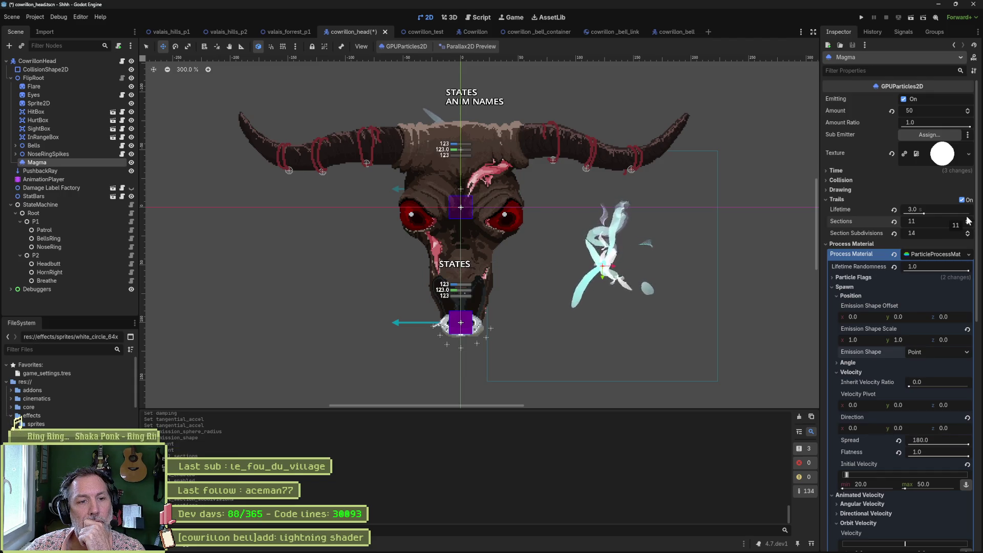
{"action": "left_click_drag", "start_coordinate": [908, 239], "coordinate": [895, 238]}
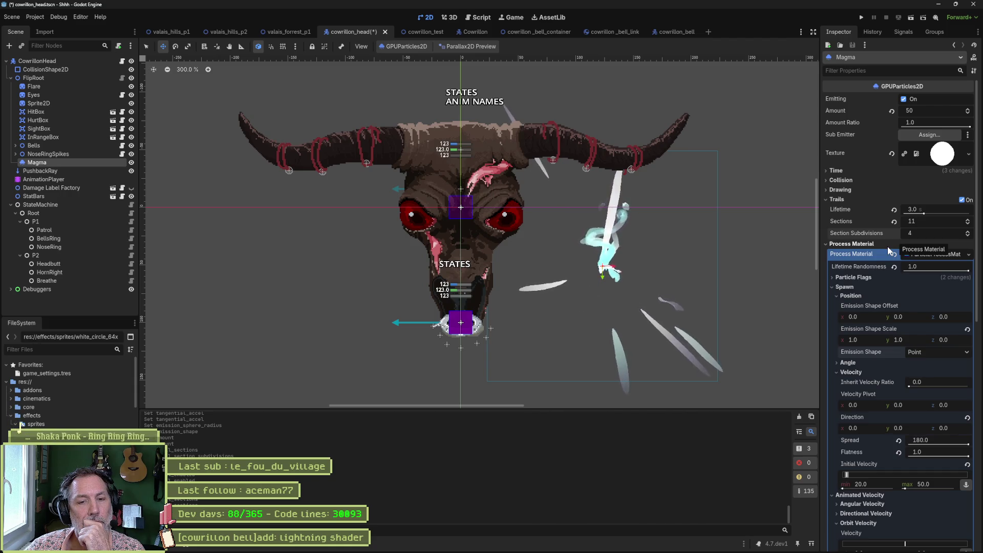
Step: Enable the Align Y and Disable Z particle flags, leaving Rotate Y and Damping as Friction off
{"action": "left_click", "coordinate": [845, 287]}
{"action": "left_click", "coordinate": [862, 277]}
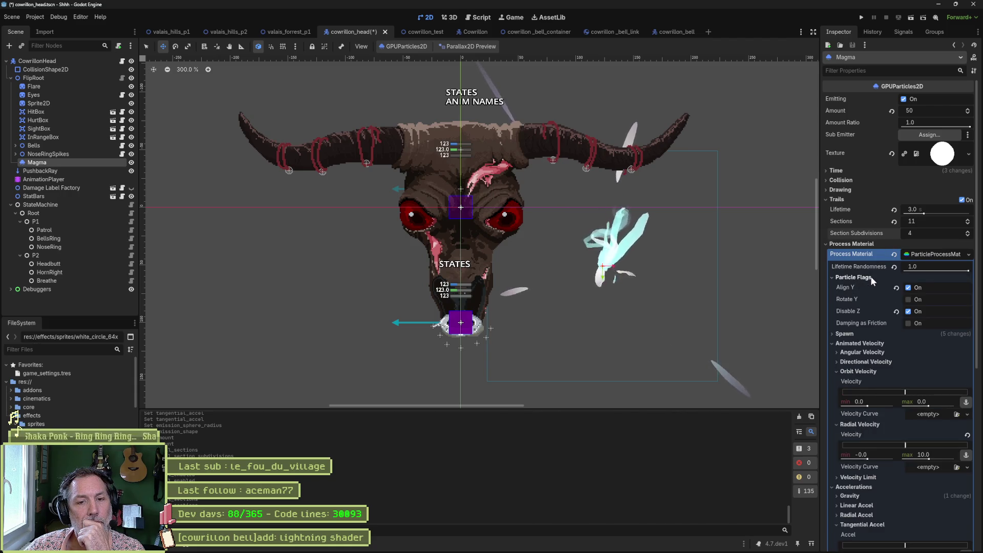
{"action": "left_click", "coordinate": [908, 287]}
{"action": "left_click", "coordinate": [908, 299]}
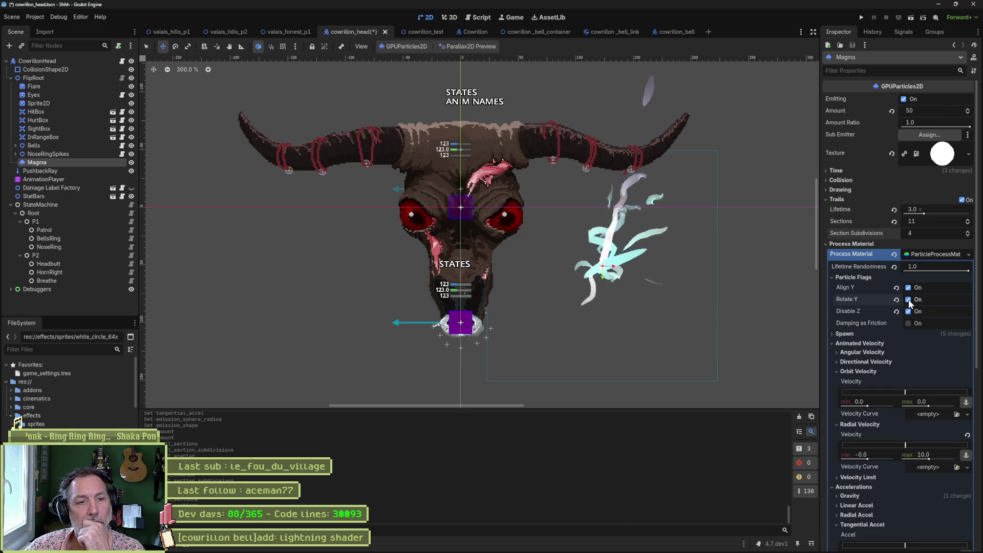
{"action": "left_click", "coordinate": [908, 300]}
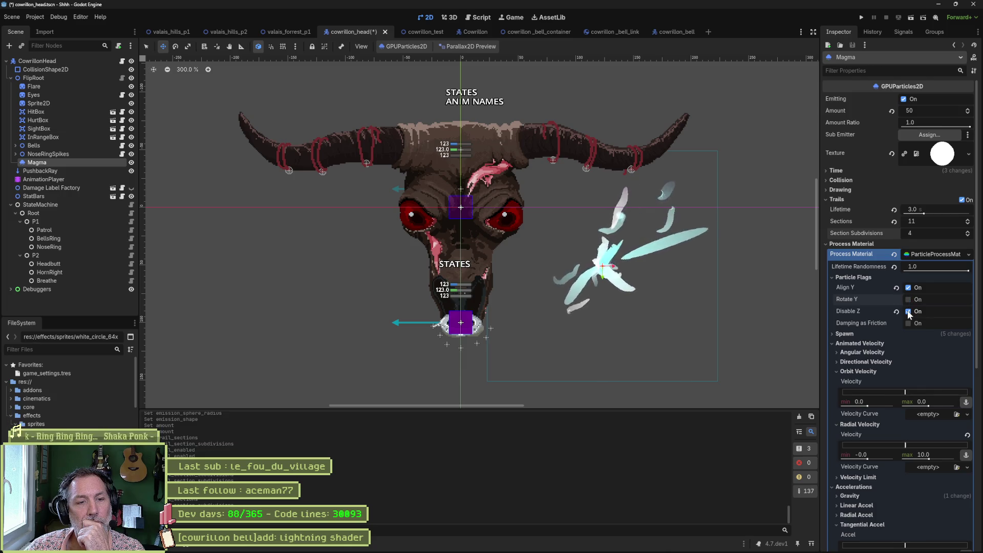
{"action": "left_click", "coordinate": [908, 312]}
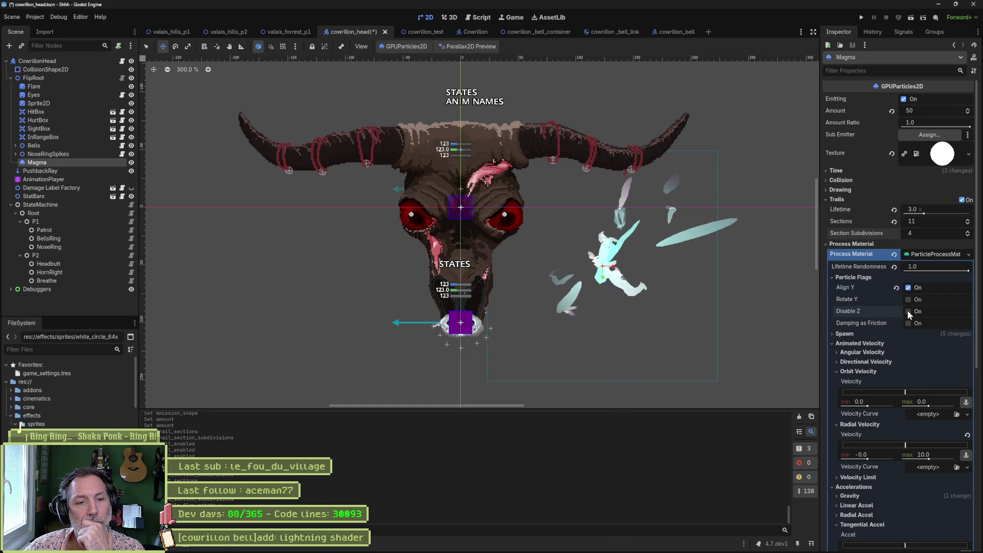
{"action": "left_click", "coordinate": [908, 311]}
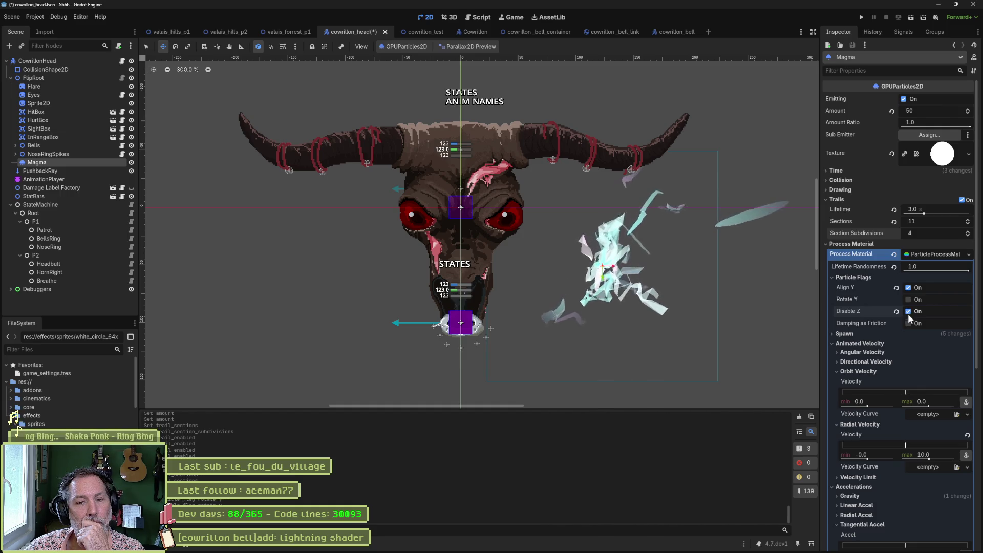
{"action": "left_click", "coordinate": [909, 324]}
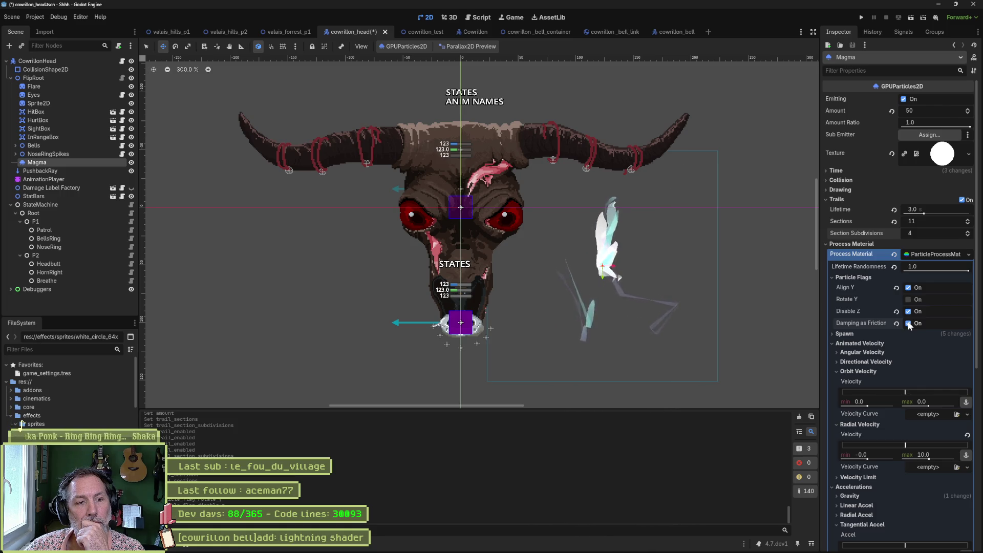
{"action": "left_click", "coordinate": [908, 323]}
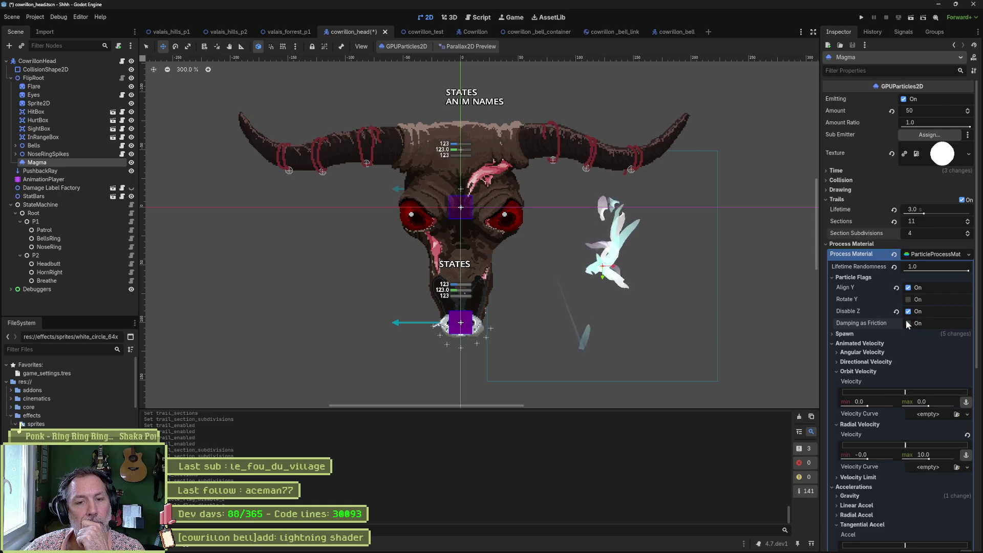
Step: Switch Magma's emission shape to Directed Points and compare trails off versus on
{"action": "left_click", "coordinate": [858, 276]}
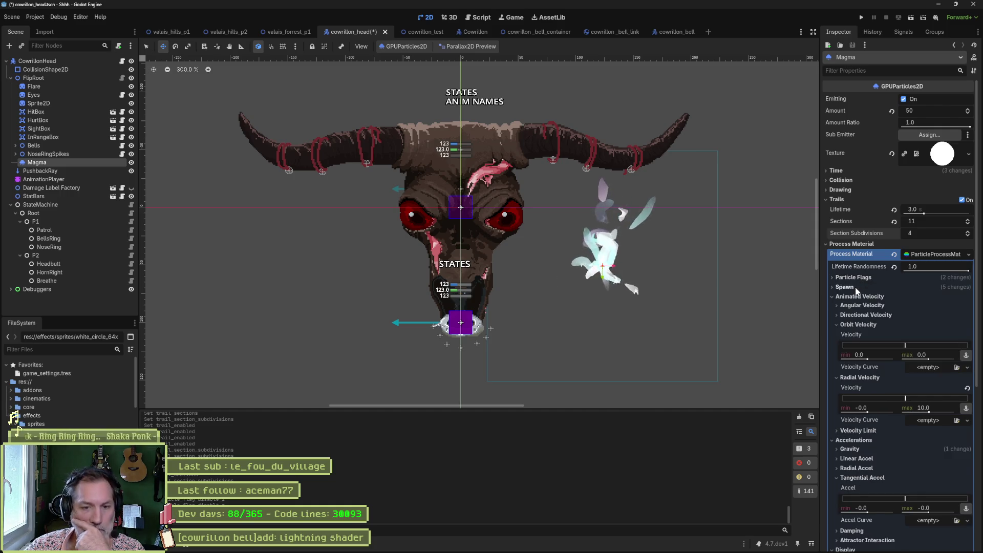
{"action": "left_click", "coordinate": [911, 288]}
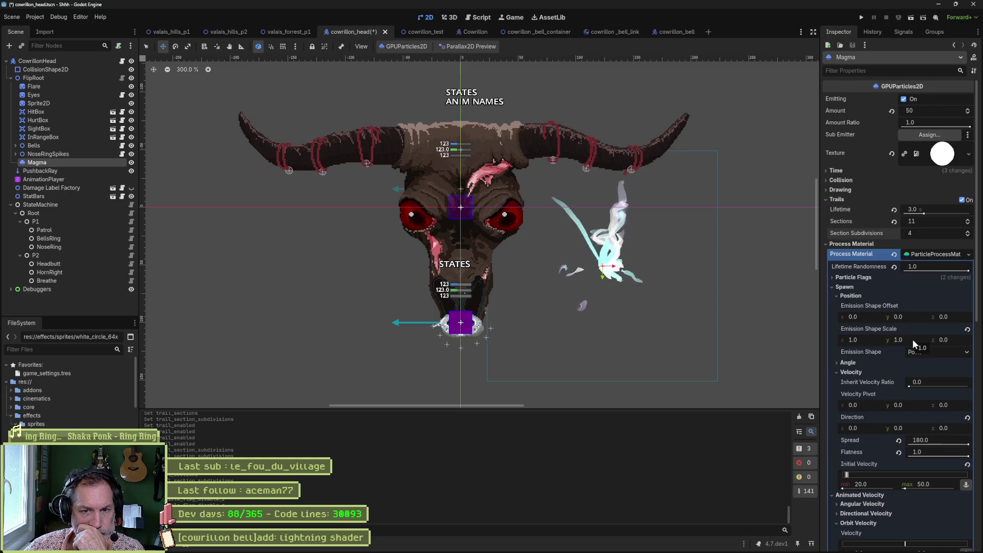
{"action": "left_click", "coordinate": [923, 353]}
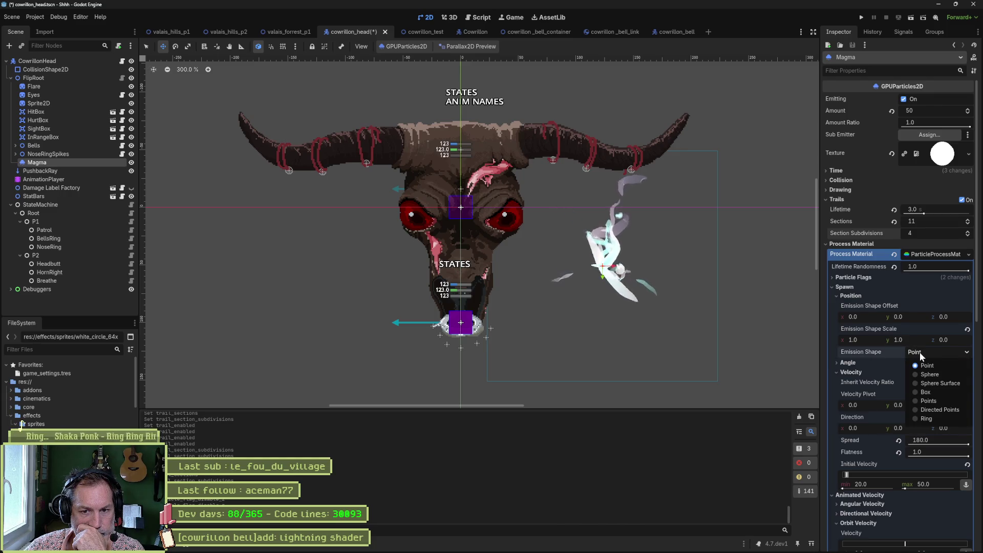
{"action": "key", "text": "Escape"}
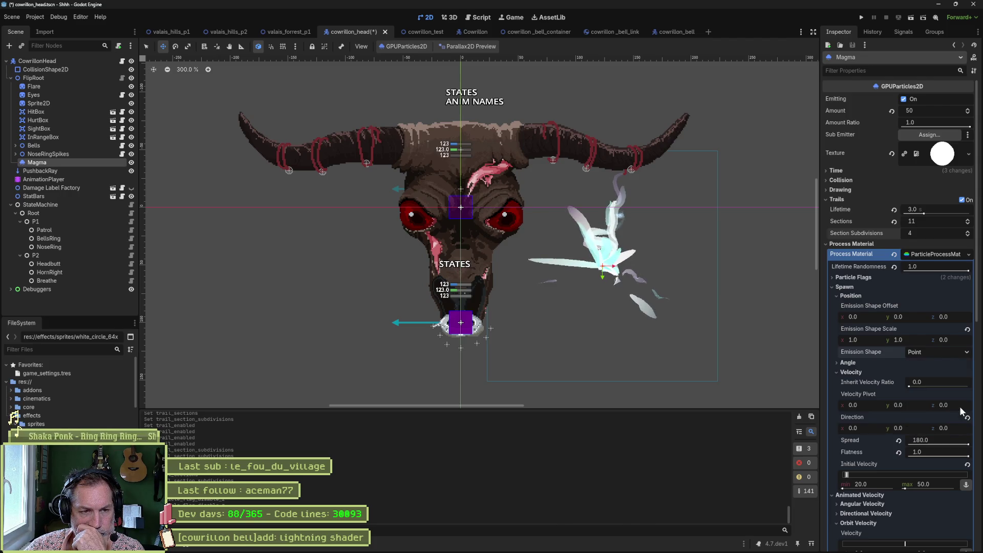
{"action": "left_click", "coordinate": [959, 407]}
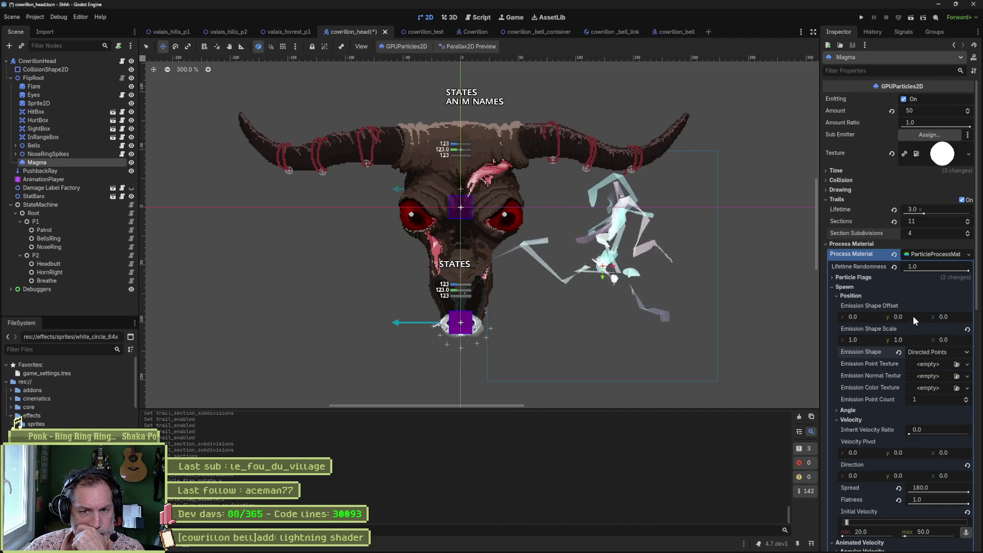
{"action": "left_click", "coordinate": [962, 200]}
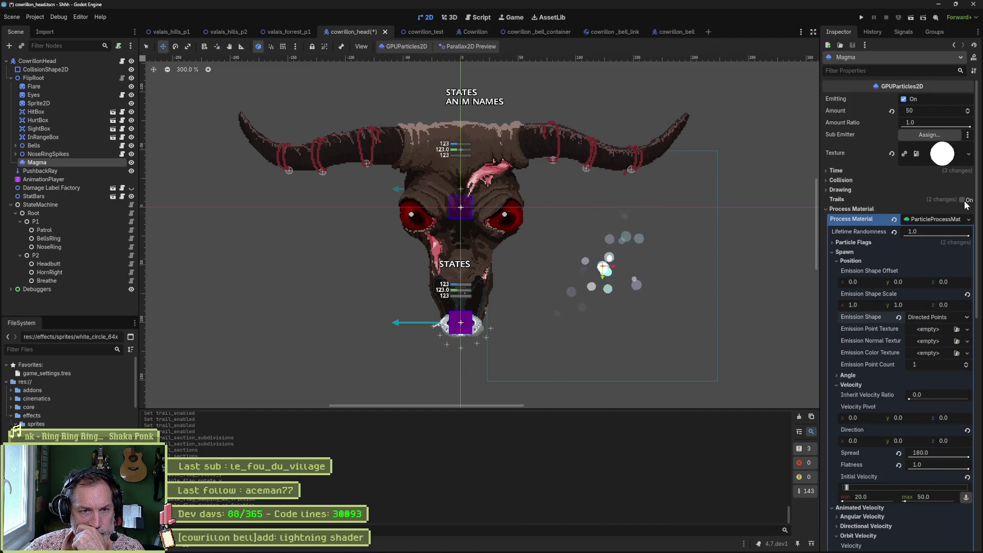
{"action": "left_click", "coordinate": [963, 201]}
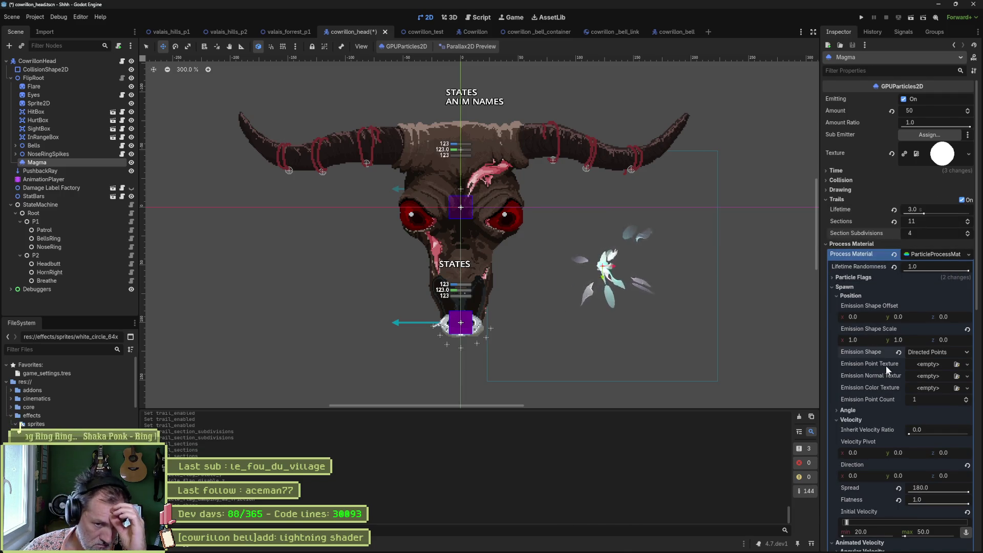
Step: Set the emission shape to Ring with radius 46.16, height 0.0 and inner radius 38.71
{"action": "left_click", "coordinate": [924, 351]}
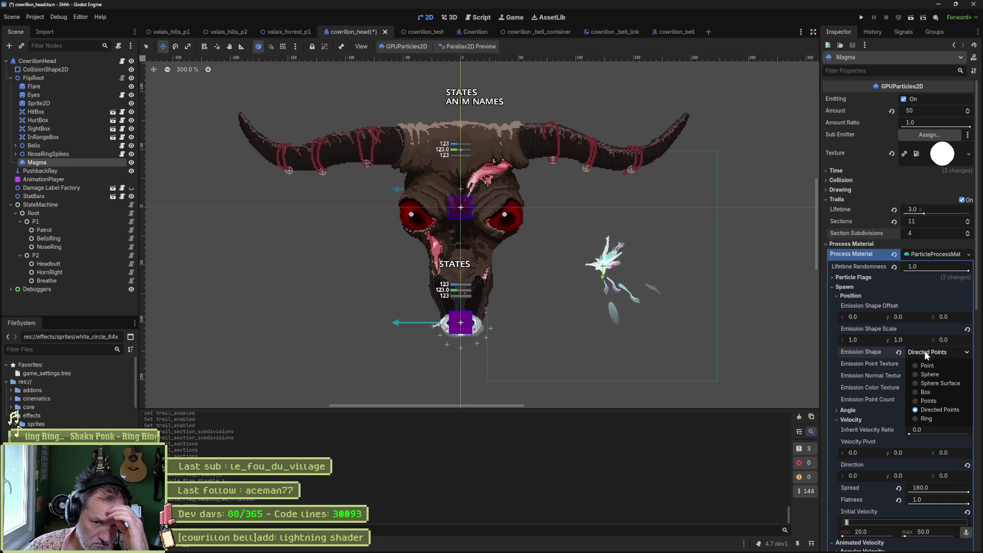
{"action": "left_click", "coordinate": [927, 418]}
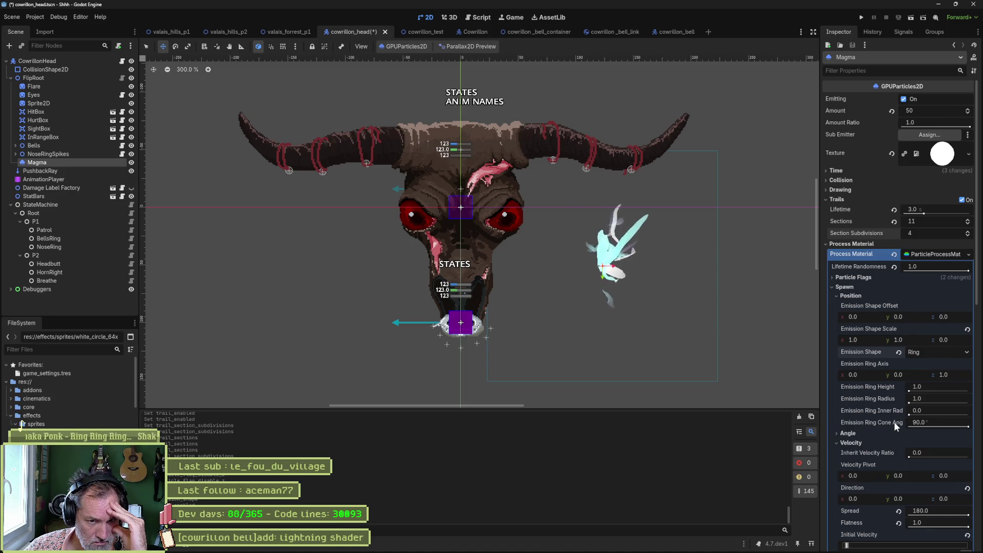
{"action": "left_click_drag", "start_coordinate": [912, 399], "coordinate": [912, 402]}
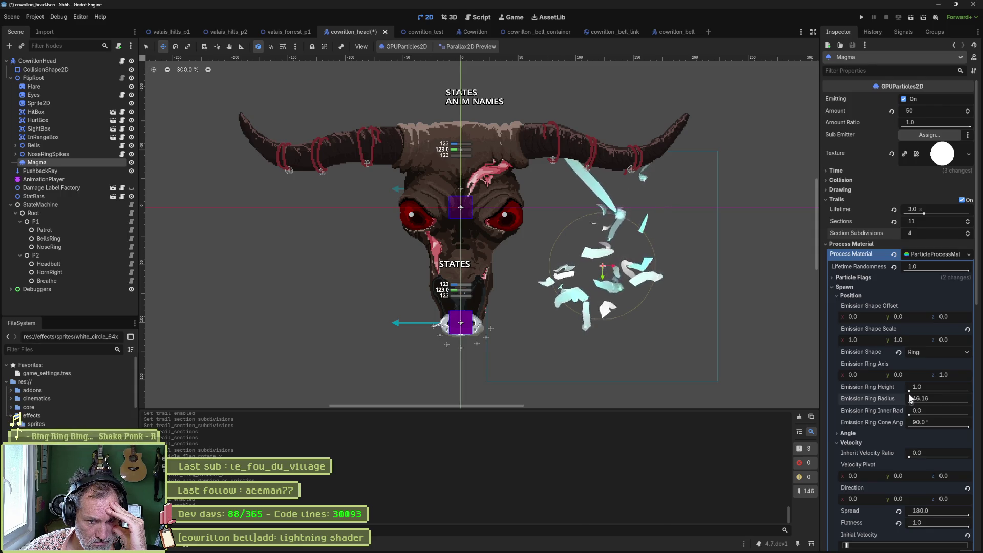
{"action": "left_click_drag", "start_coordinate": [935, 390], "coordinate": [883, 388]}
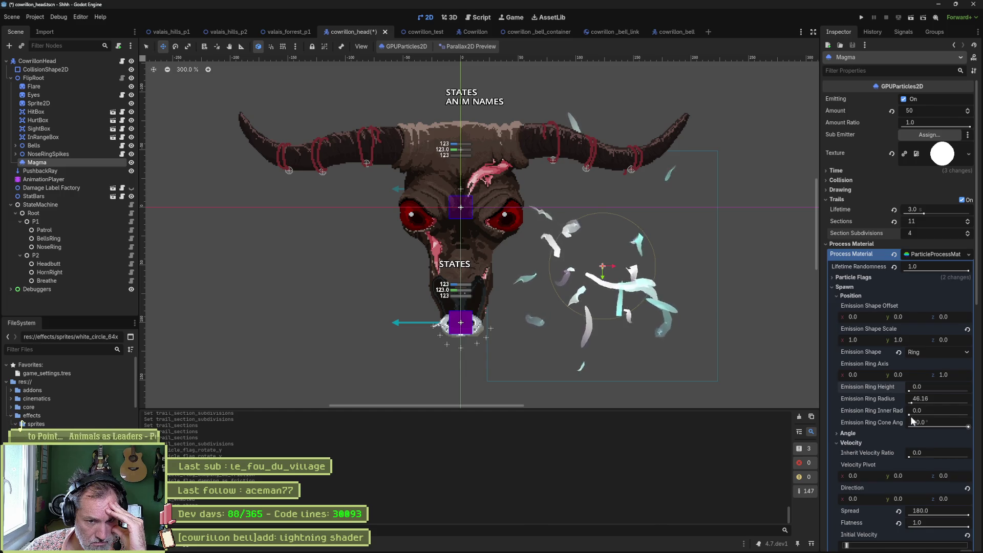
{"action": "left_click_drag", "start_coordinate": [909, 414], "coordinate": [909, 415]}
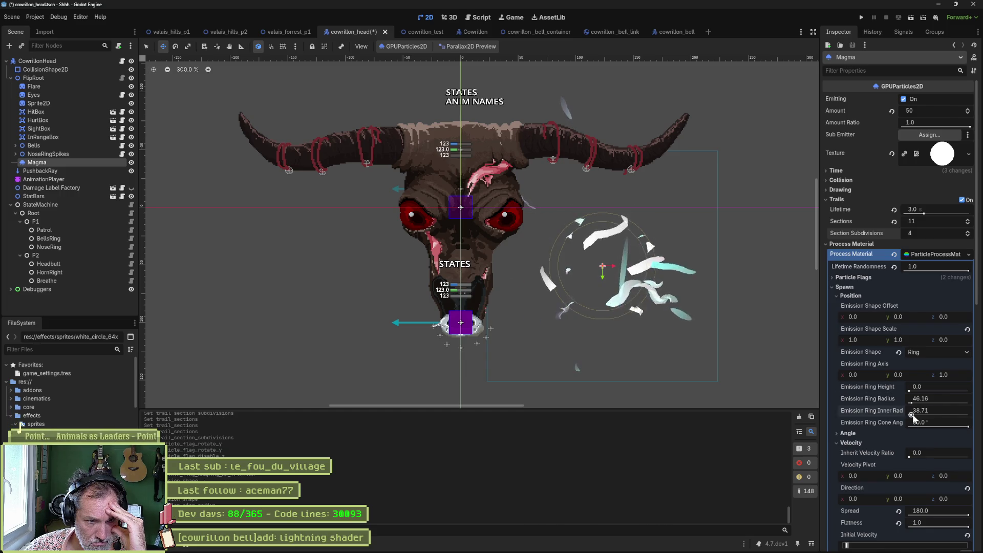
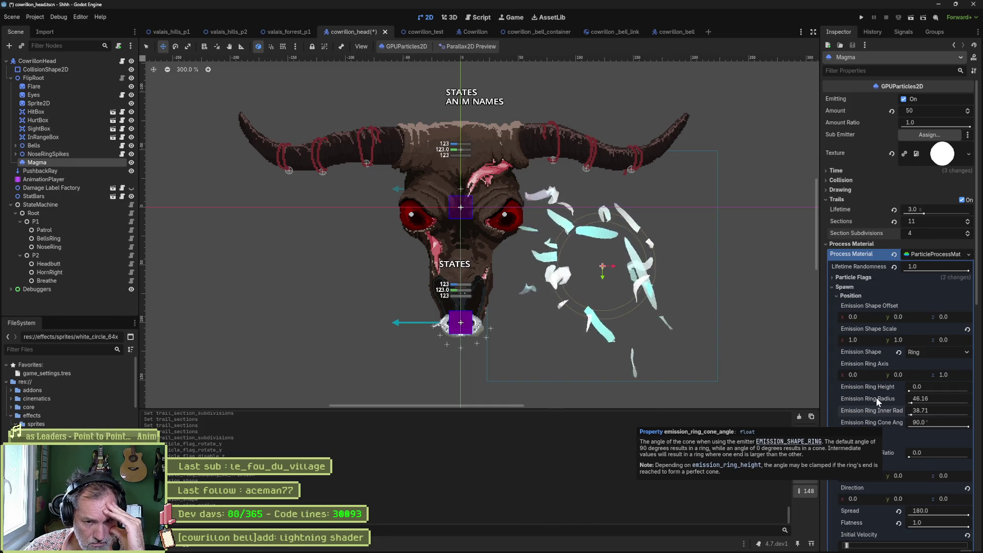
Step: Try a random spawn angle range on the Magma material, then reset it to zero
{"action": "scroll", "coordinate": [877, 397], "scroll_direction": "down", "scroll_amount": 2}
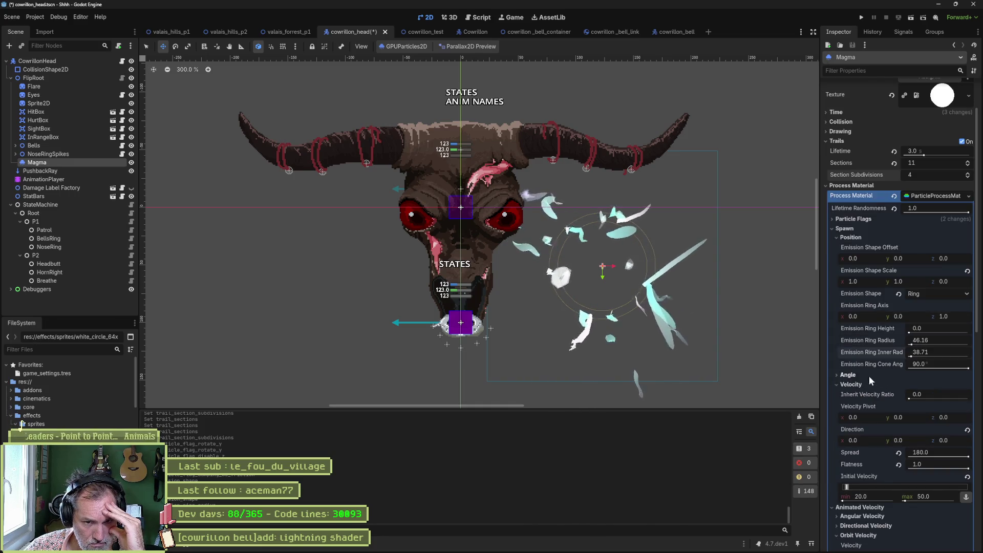
{"action": "left_click", "coordinate": [851, 237]}
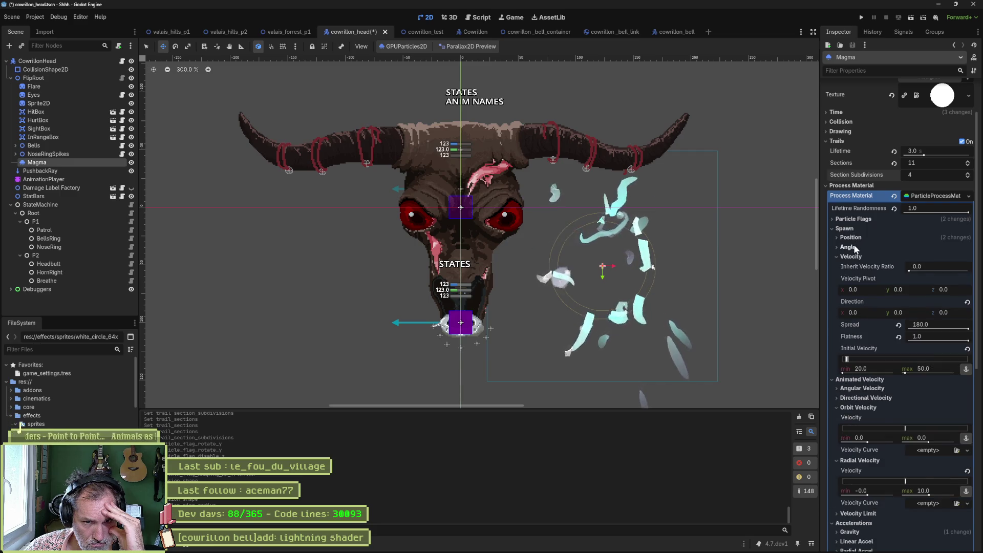
{"action": "left_click", "coordinate": [851, 247]}
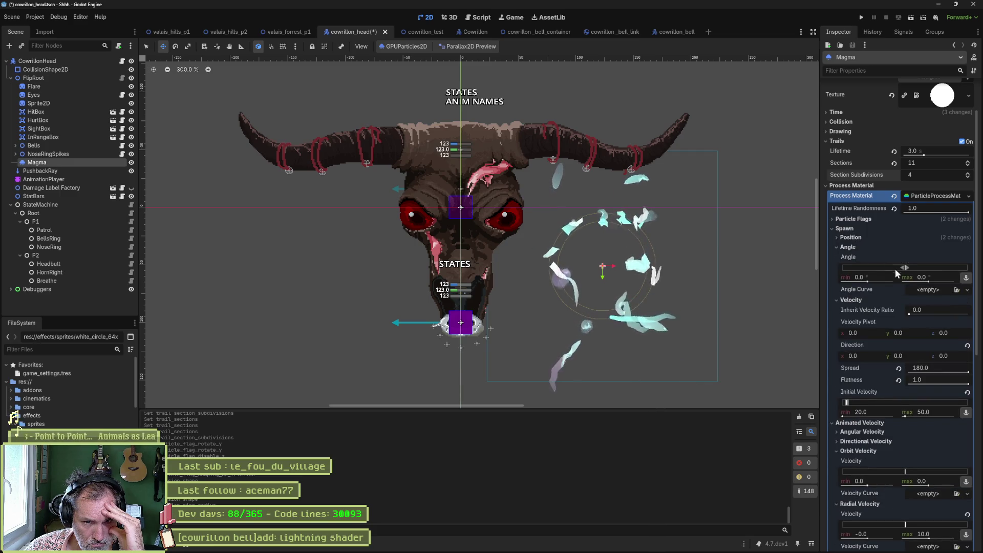
{"action": "left_click_drag", "start_coordinate": [927, 281], "coordinate": [958, 274]}
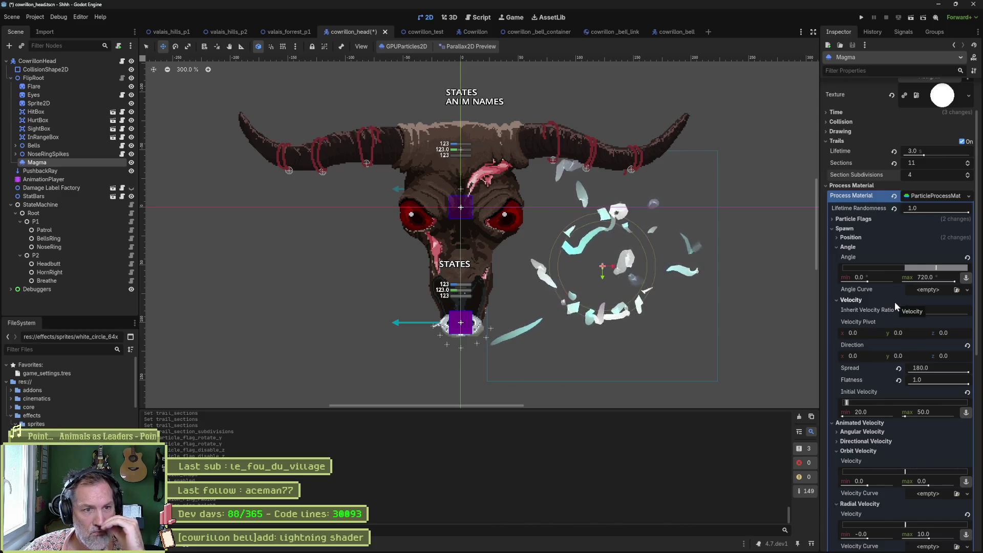
{"action": "left_click", "coordinate": [967, 258]}
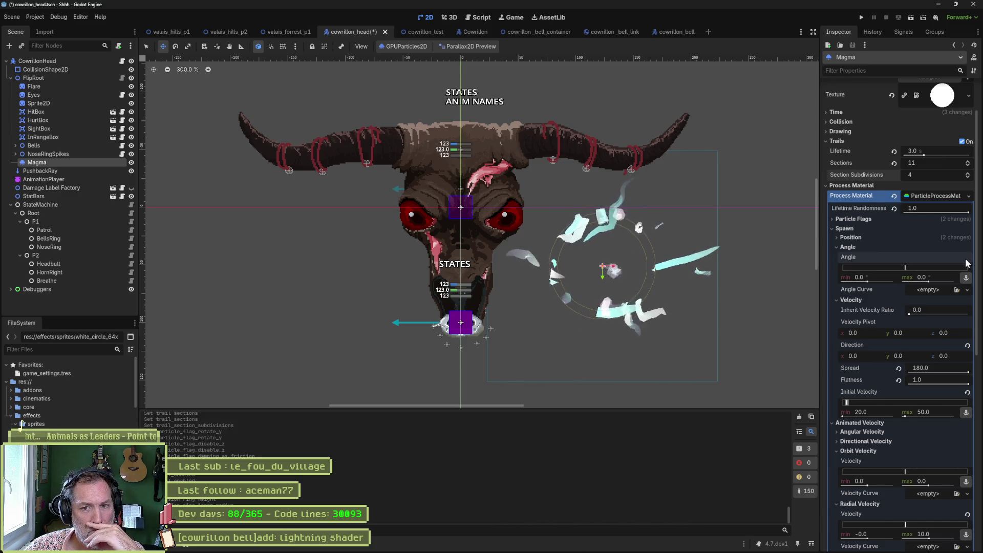
Step: Reset velocity Spread to 45 and Flatness to 0
{"action": "left_click", "coordinate": [847, 248]}
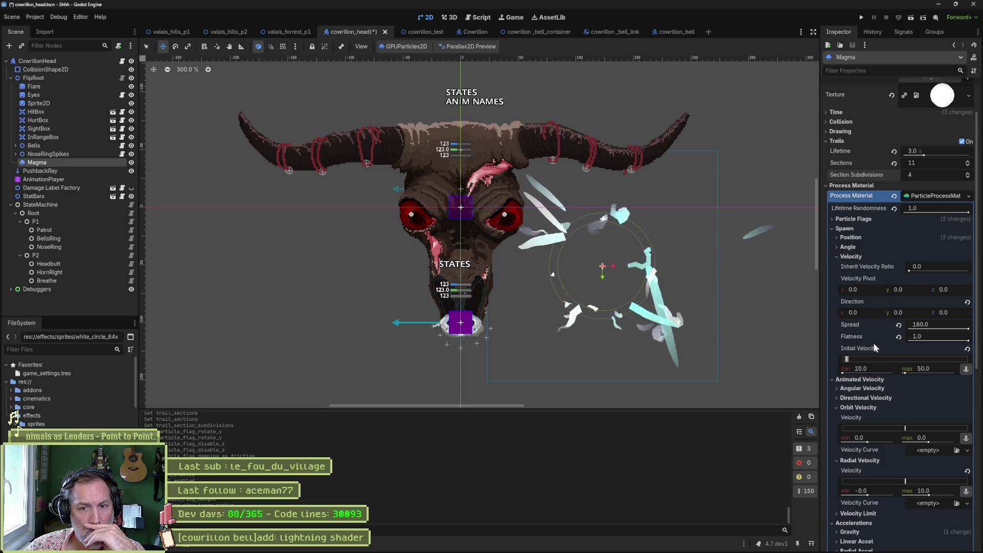
{"action": "left_click", "coordinate": [899, 325]}
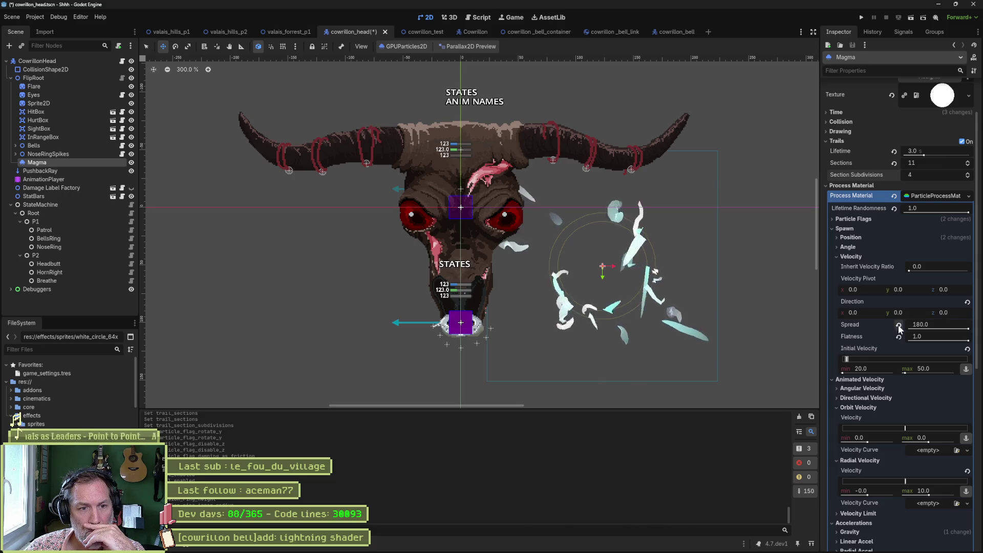
{"action": "left_click", "coordinate": [898, 337]}
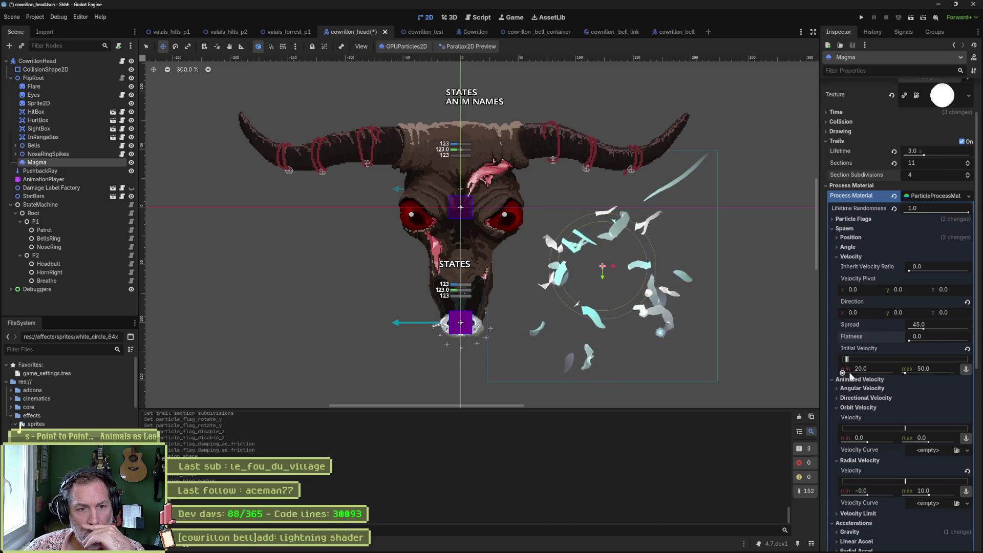
Step: Set Initial Velocity to 42.22–79.63 and toggle Trails off and back on to compare
{"action": "left_click_drag", "start_coordinate": [905, 373], "coordinate": [907, 373]}
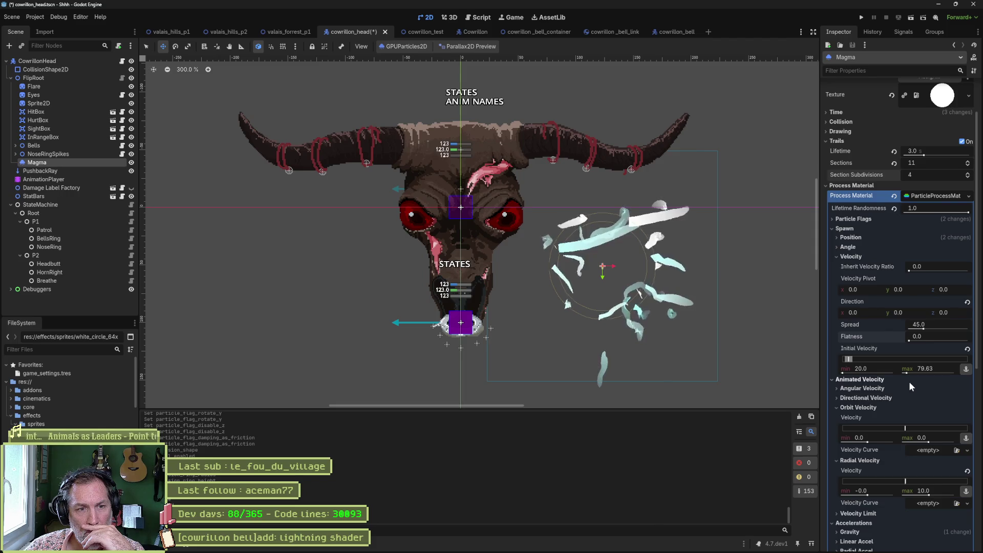
{"action": "left_click_drag", "start_coordinate": [844, 375], "coordinate": [870, 375]}
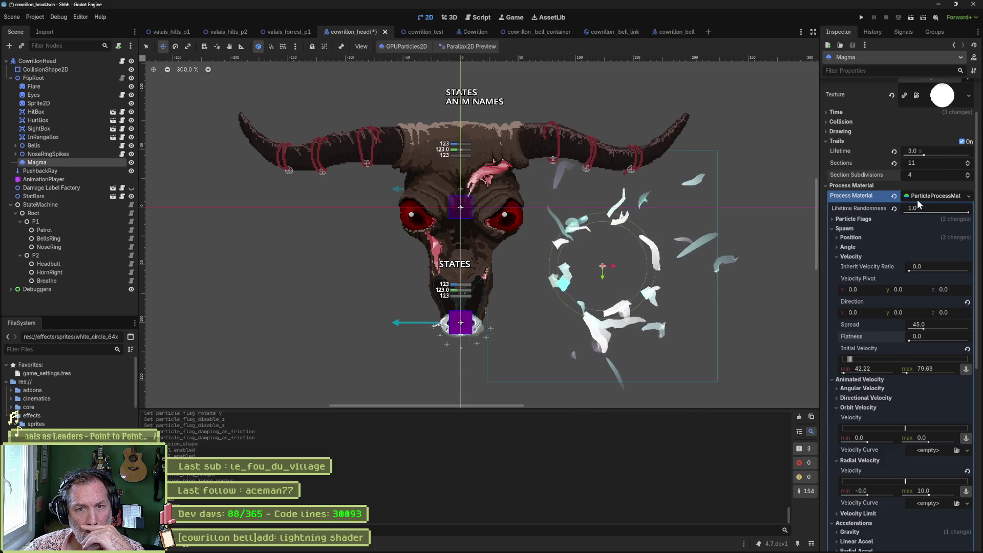
{"action": "left_click", "coordinate": [964, 142]}
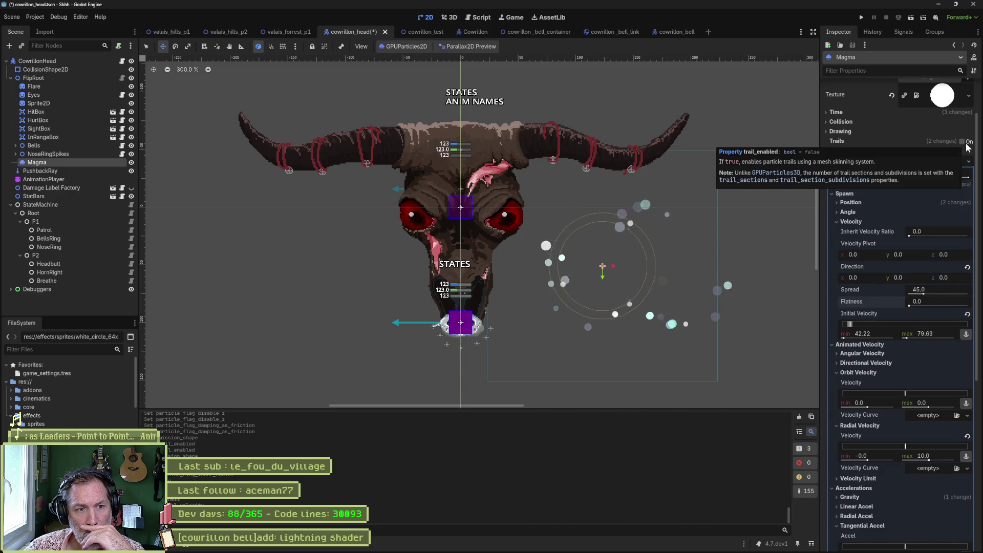
{"action": "left_click", "coordinate": [964, 142]}
{"action": "type", "text": "0"}
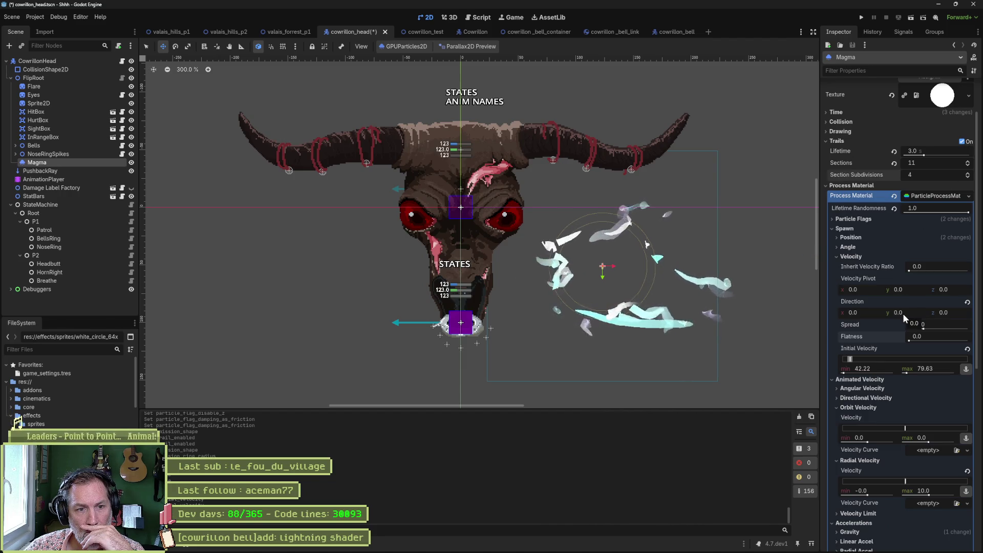
{"action": "key", "text": "Escape"}
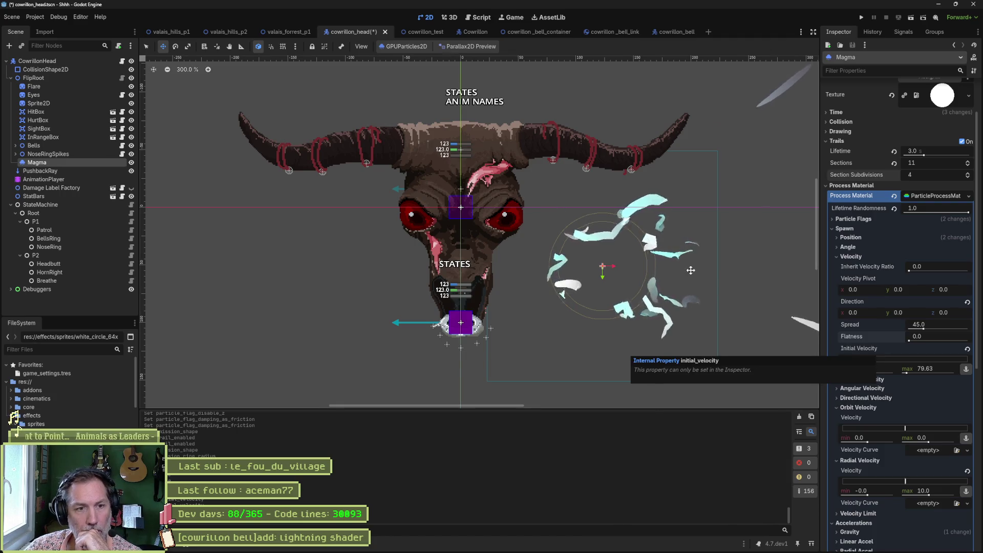
{"action": "scroll", "coordinate": [418, 205], "scroll_direction": "down", "scroll_amount": 1}
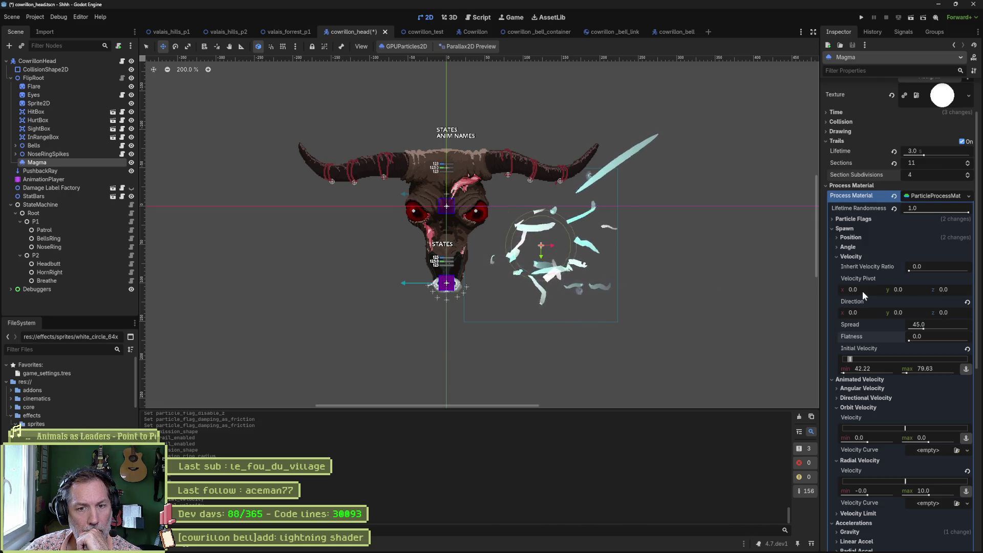
Step: Experiment with Velocity Pivot values, including 100 on z and y, then revert the pivot to zero
{"action": "left_click_drag", "start_coordinate": [864, 290], "coordinate": [836, 297]}
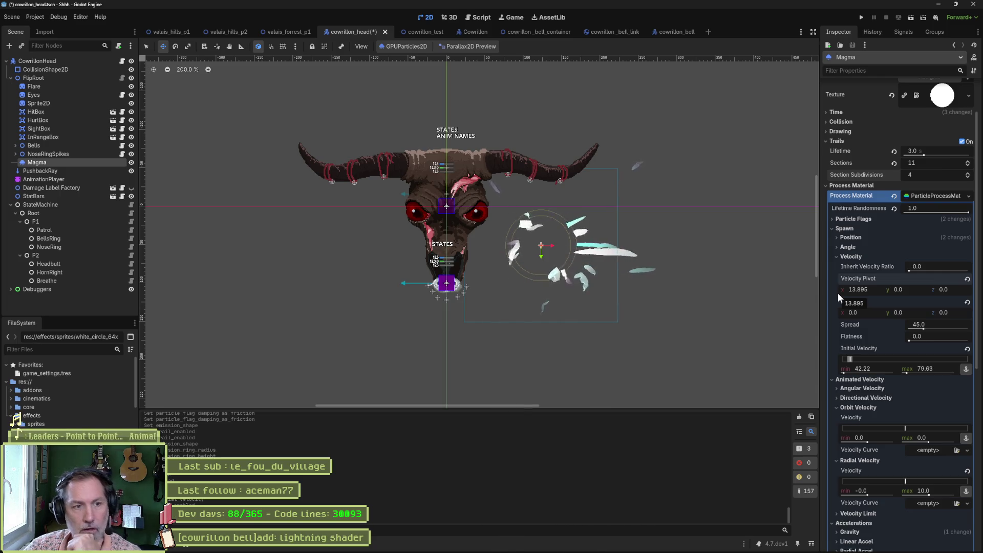
{"action": "left_click", "coordinate": [872, 288]}
{"action": "key", "text": "BackSpace"}
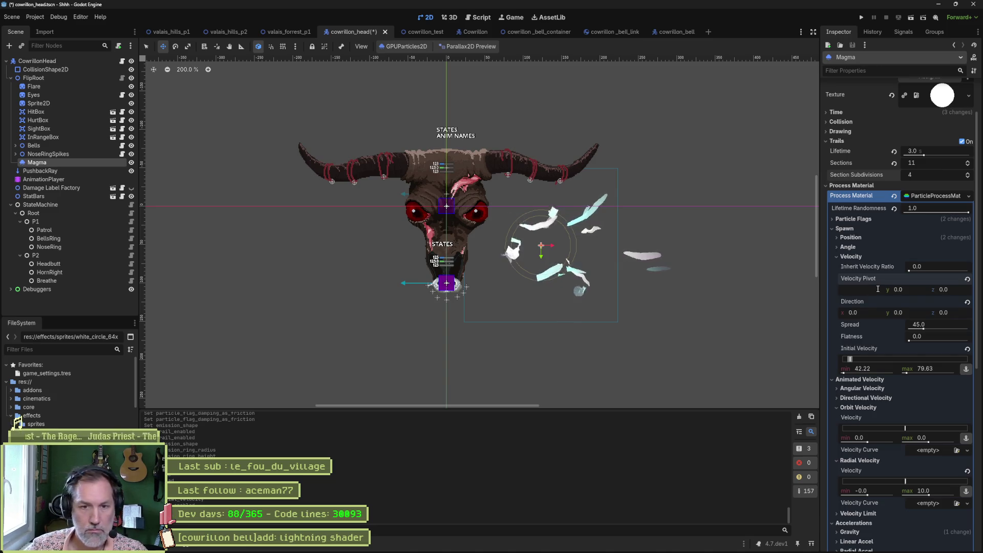
{"action": "left_click", "coordinate": [956, 287]}
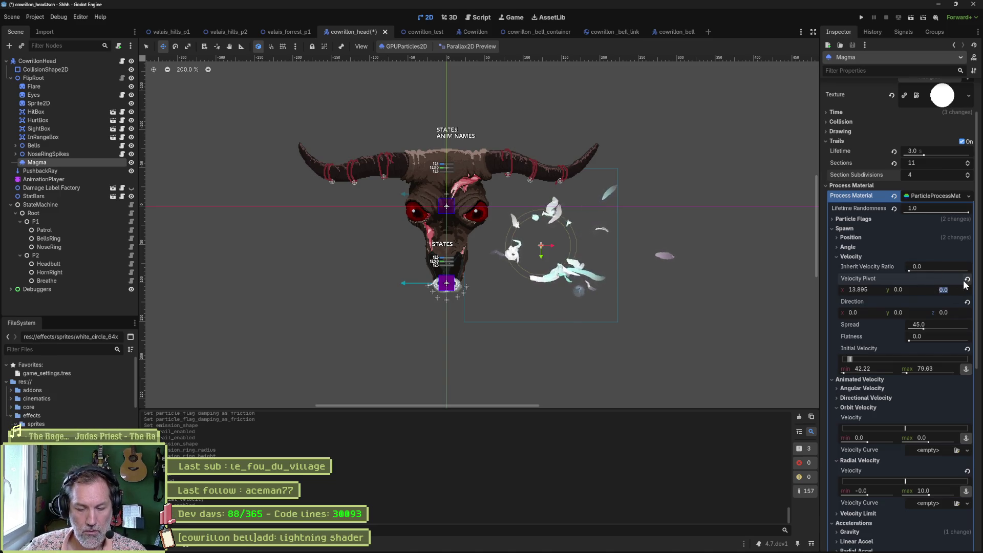
{"action": "type", "text": "100"}
{"action": "key", "text": "Return"}
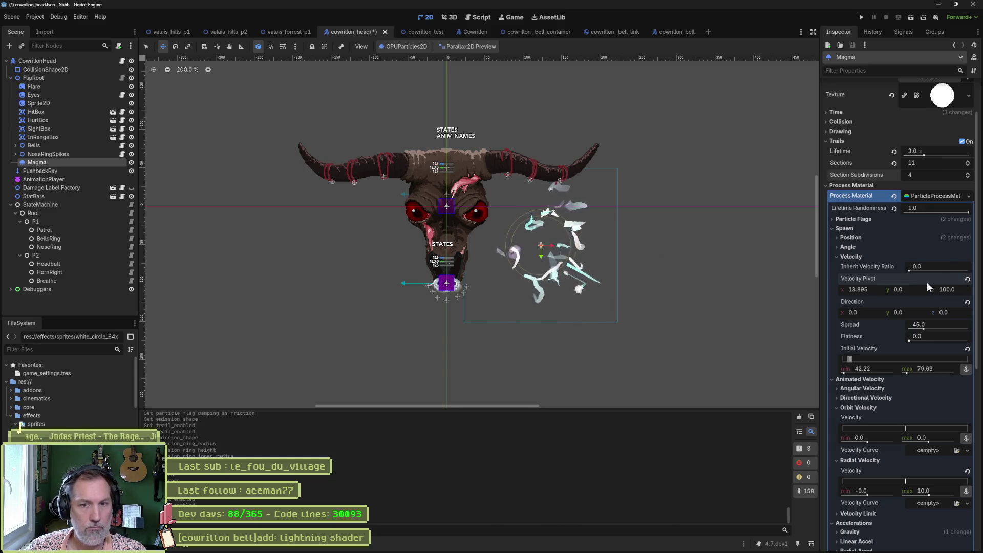
{"action": "left_click_drag", "start_coordinate": [915, 289], "coordinate": [918, 289]}
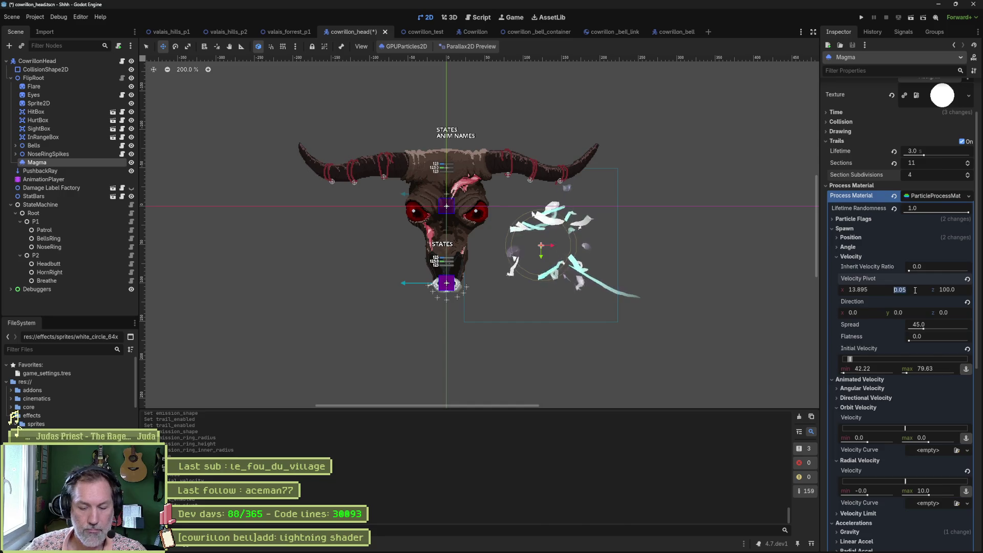
{"action": "left_click", "coordinate": [901, 290]}
{"action": "type", "text": "100"}
{"action": "key", "text": "Return"}
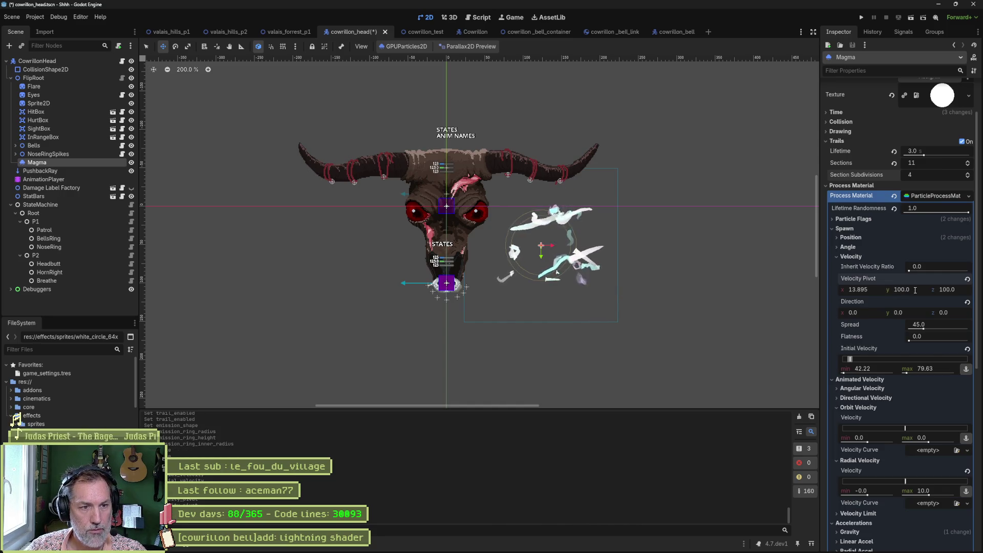
{"action": "left_click", "coordinate": [967, 279]}
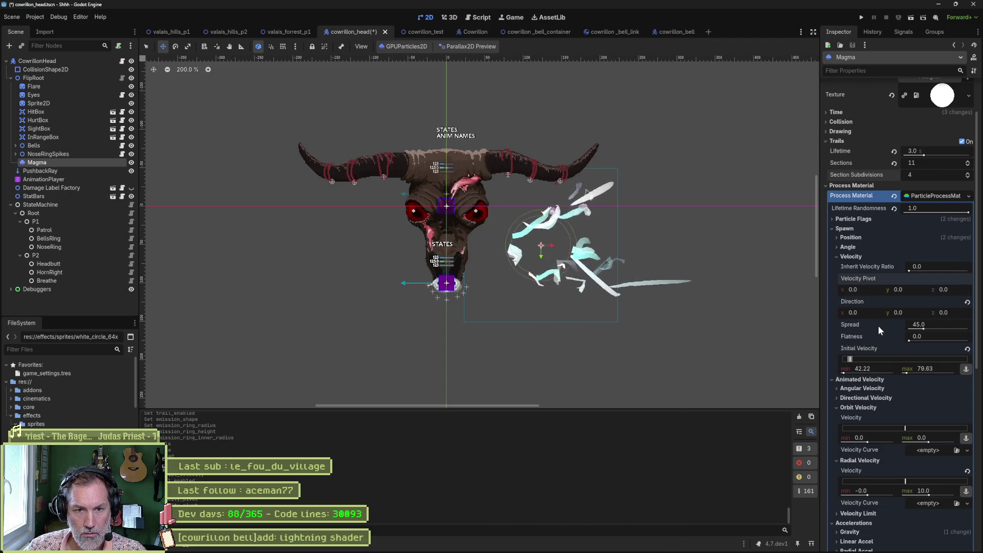
Step: Try Direction y at 100 and -100, set Spread to 0, and return Direction y to 0
{"action": "left_click", "coordinate": [901, 313]}
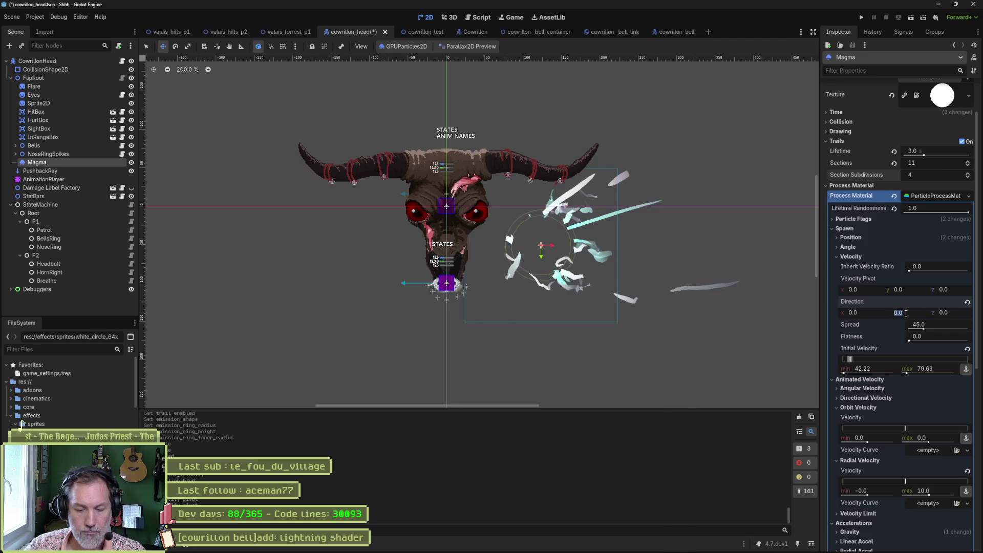
{"action": "type", "text": "100"}
{"action": "key", "text": "Return"}
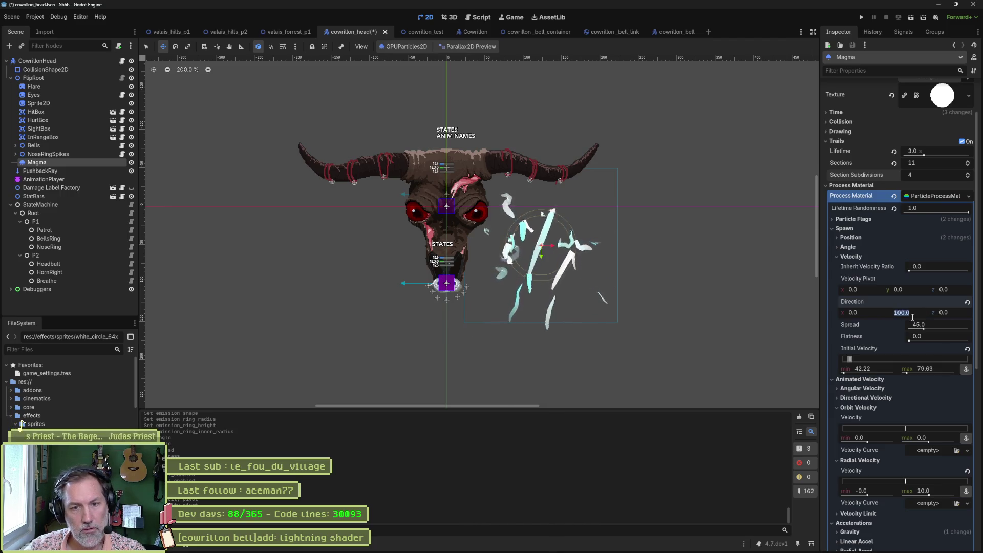
{"action": "type", "text": "-"}
{"action": "key", "text": "Return"}
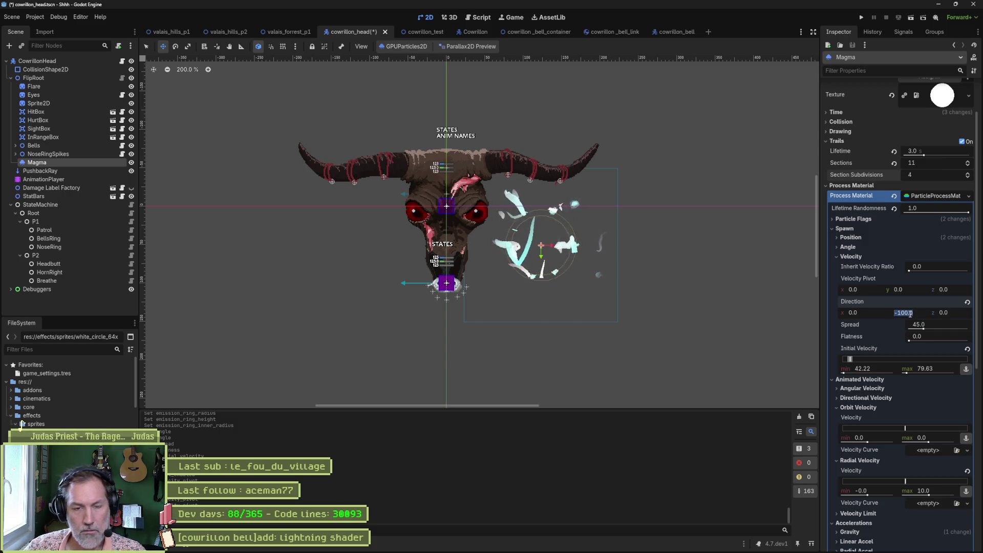
{"action": "key", "text": "BackSpace"}
{"action": "left_click", "coordinate": [944, 324]}
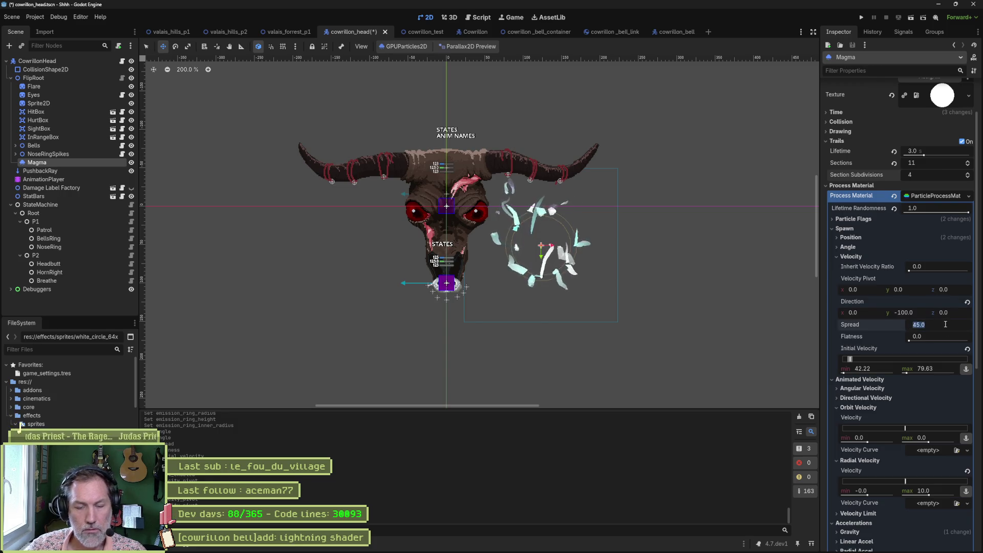
{"action": "type", "text": "0"}
{"action": "key", "text": "Return"}
{"action": "left_click_drag", "start_coordinate": [921, 310], "coordinate": [921, 317]}
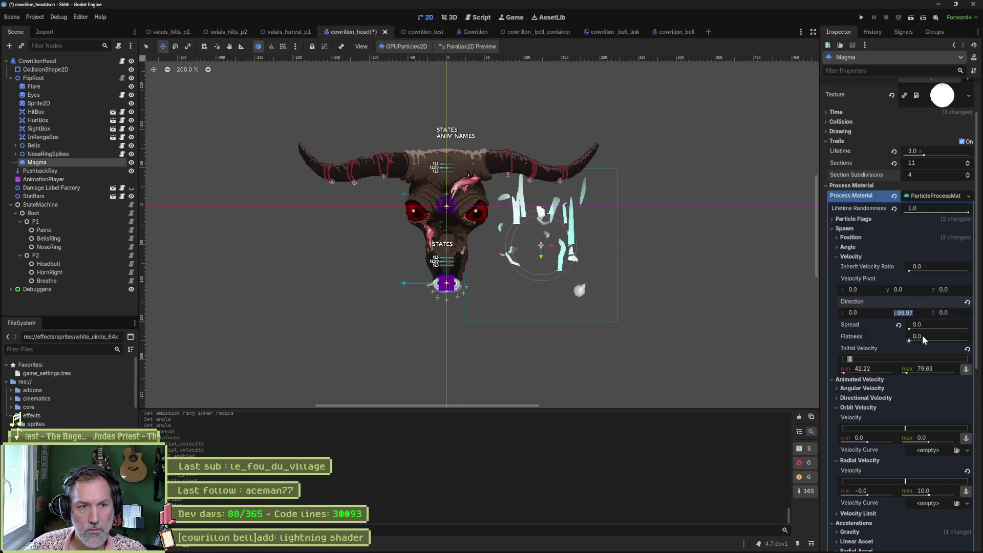
{"action": "type", "text": "0"}
{"action": "key", "text": "Return"}
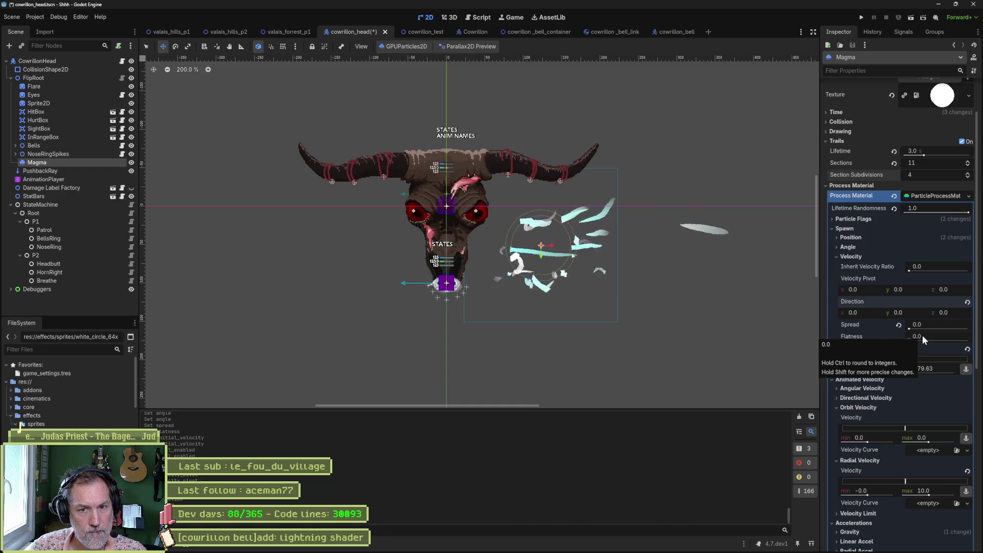
Step: Set the Magma velocity Spread to 180
{"action": "left_click", "coordinate": [947, 325]}
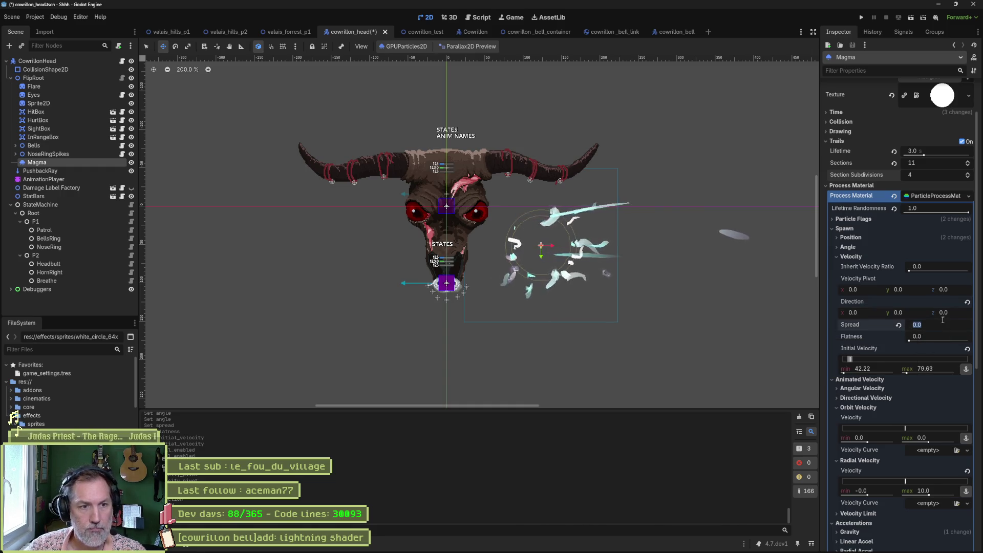
{"action": "type", "text": "180"}
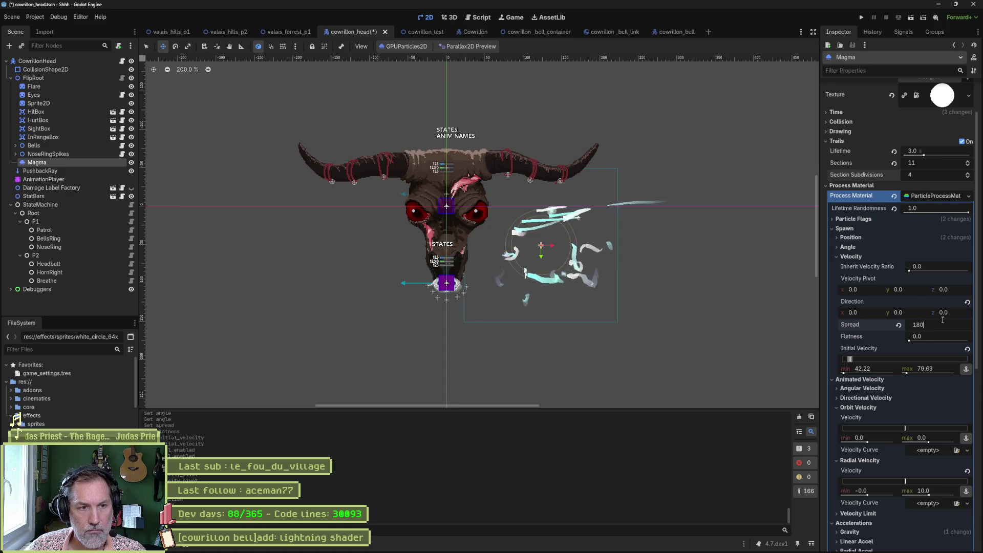
{"action": "key", "text": "Return"}
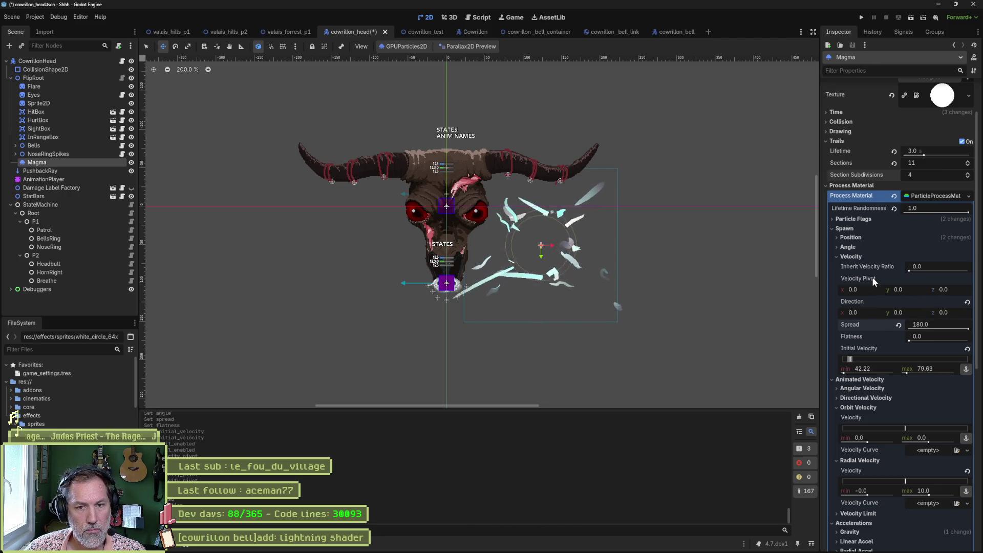
Step: Widen Radial Velocity to 9.14–88.89 and move the Magma emitter toward the skull
{"action": "mouse_move", "coordinate": [871, 276]}
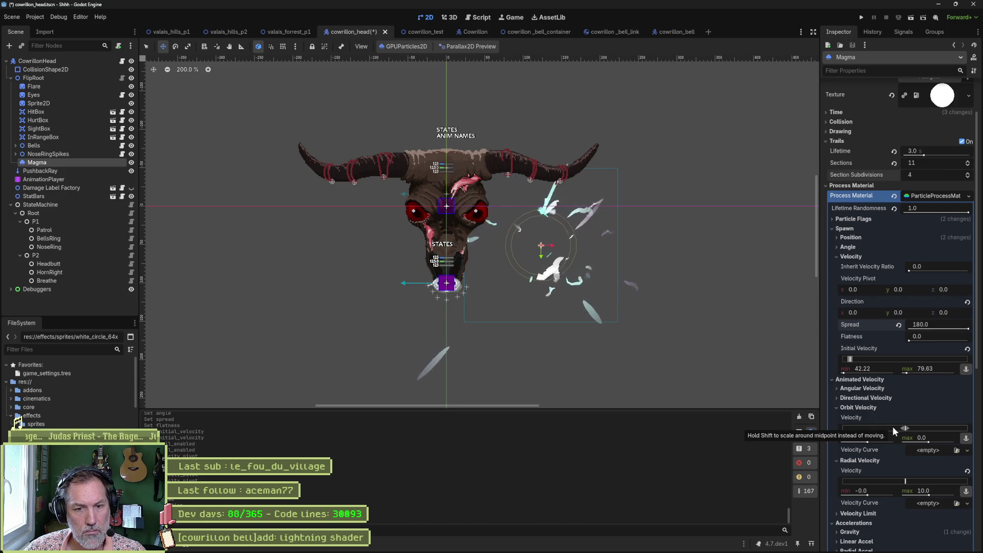
{"action": "scroll", "coordinate": [881, 450], "scroll_direction": "down", "scroll_amount": 2}
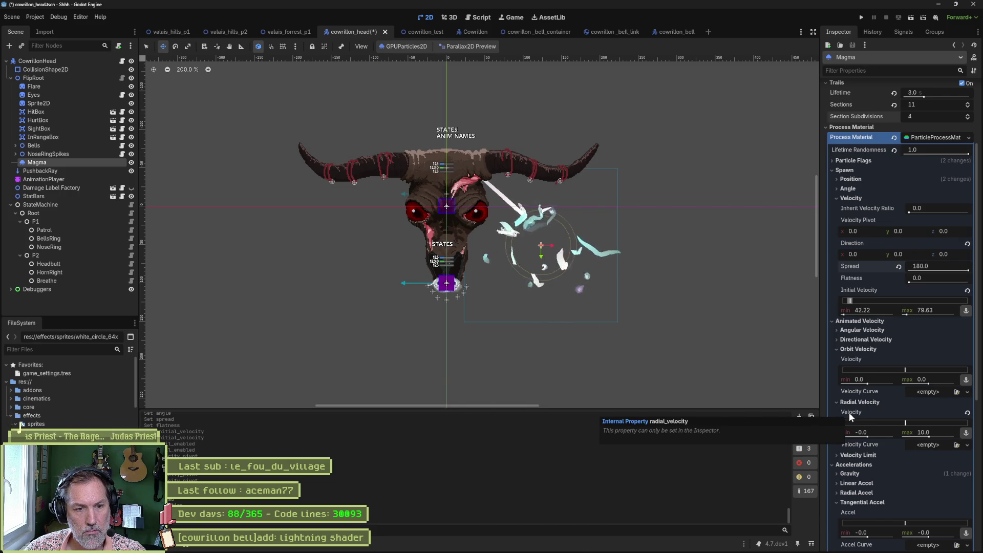
{"action": "left_click_drag", "start_coordinate": [930, 437], "coordinate": [968, 438]}
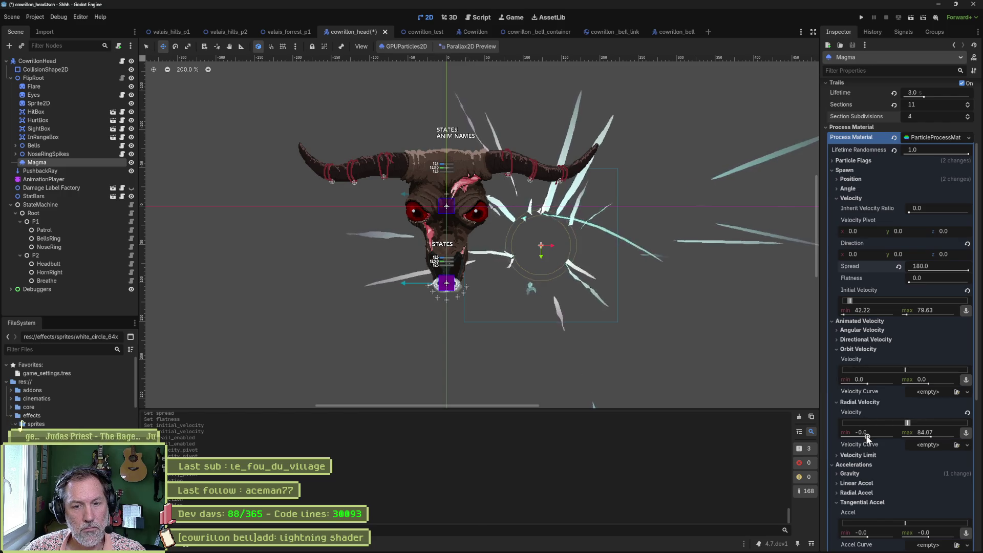
{"action": "left_click", "coordinate": [910, 423]}
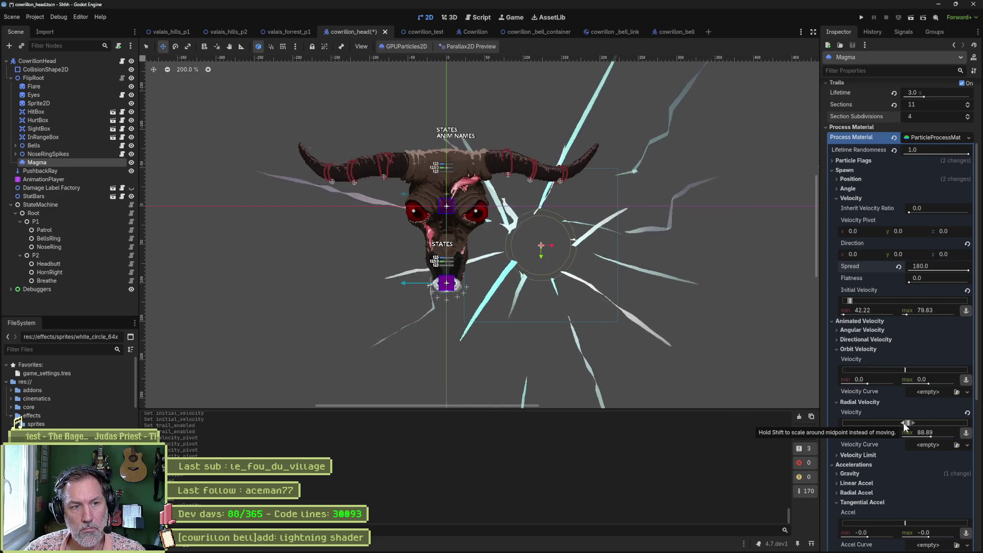
{"action": "left_click_drag", "start_coordinate": [584, 251], "coordinate": [491, 212]}
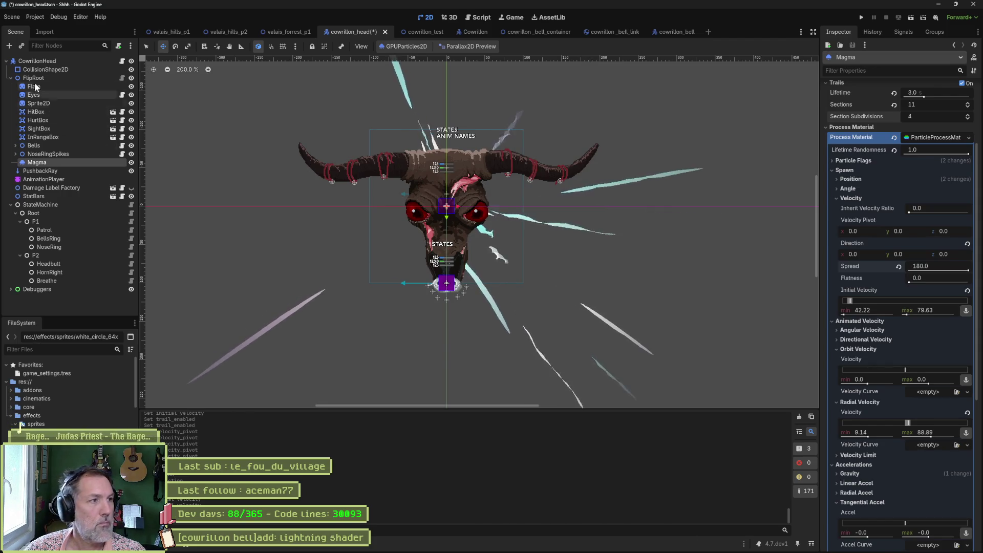
Step: Try moving the bull-skull root and cancel, toggle the skull sprite's visibility, then select Magma
{"action": "left_click", "coordinate": [328, 210]}
{"action": "mouse_move", "coordinate": [343, 264]}
{"action": "left_mouse_down"}
{"action": "mouse_move", "coordinate": [379, 261]}
{"action": "mouse_move", "coordinate": [461, 317]}
{"action": "mouse_move", "coordinate": [550, 310]}
{"action": "mouse_move", "coordinate": [461, 307]}
{"action": "mouse_move", "coordinate": [432, 281]}
{"action": "mouse_move", "coordinate": [383, 266]}
{"action": "left_mouse_up"}
{"action": "key", "text": "Escape"}
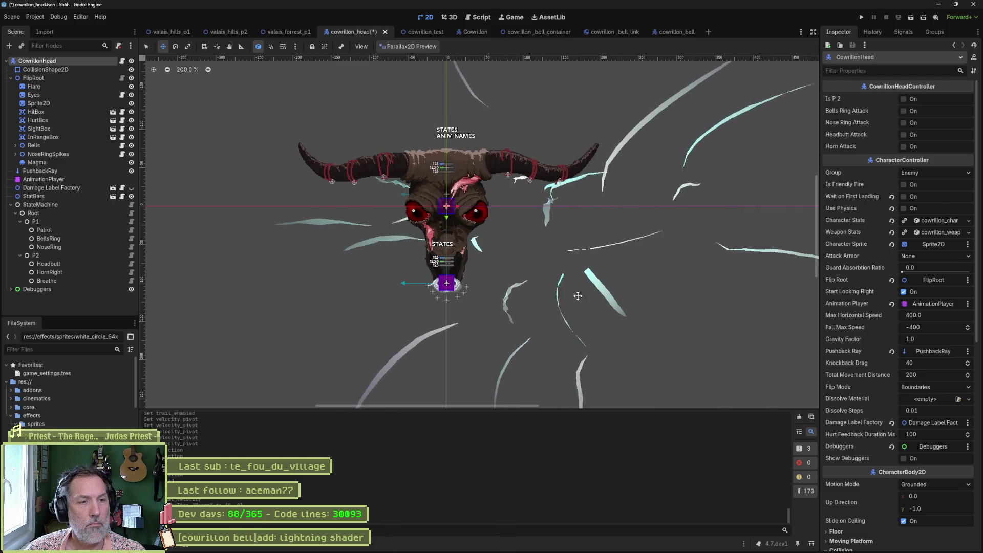
{"action": "left_click_drag", "start_coordinate": [510, 230], "coordinate": [511, 230]}
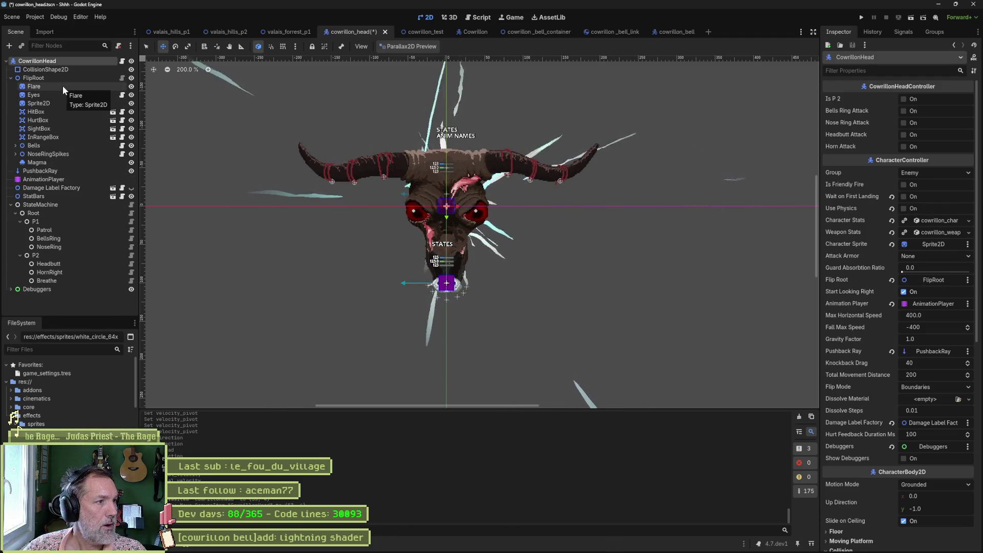
{"action": "left_click", "coordinate": [131, 104]}
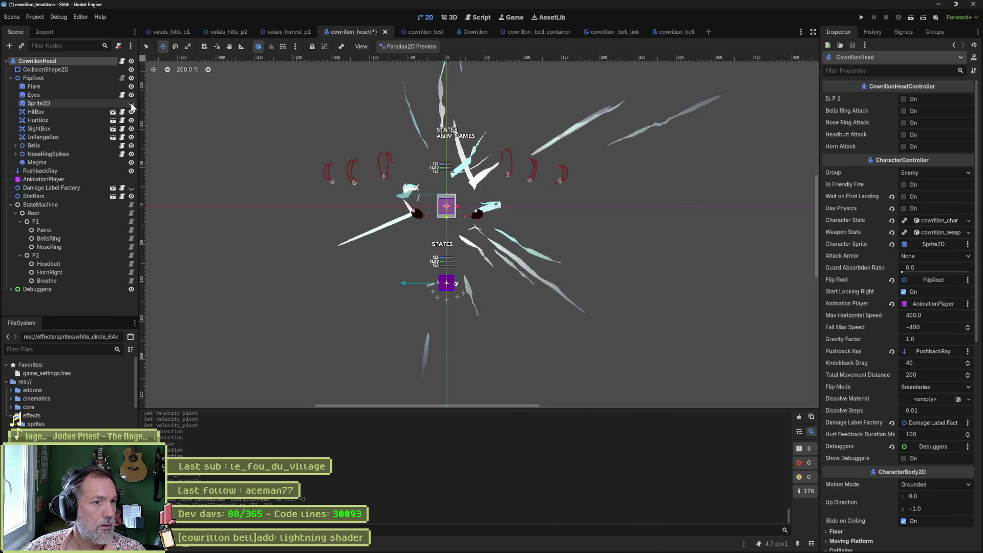
{"action": "left_click", "coordinate": [132, 104]}
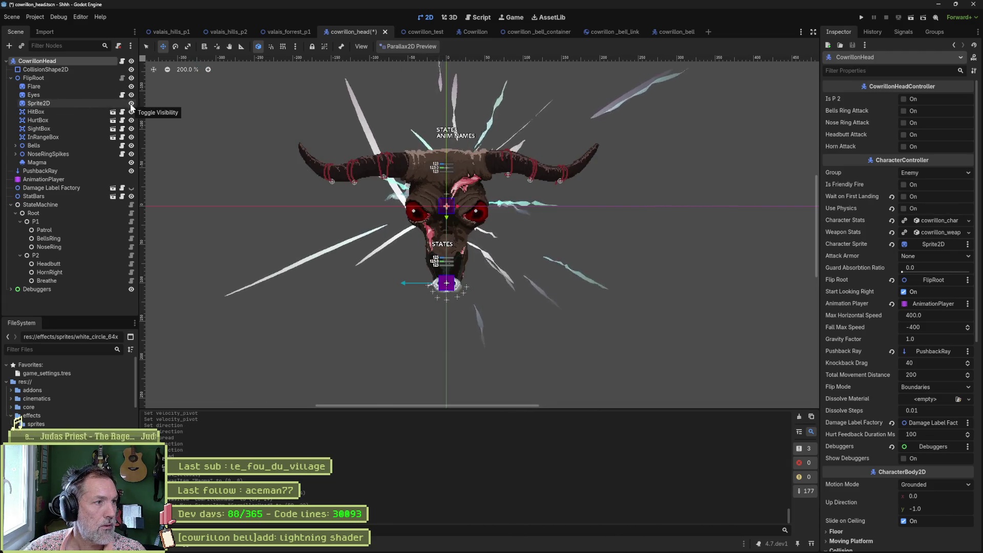
{"action": "left_click", "coordinate": [82, 162]}
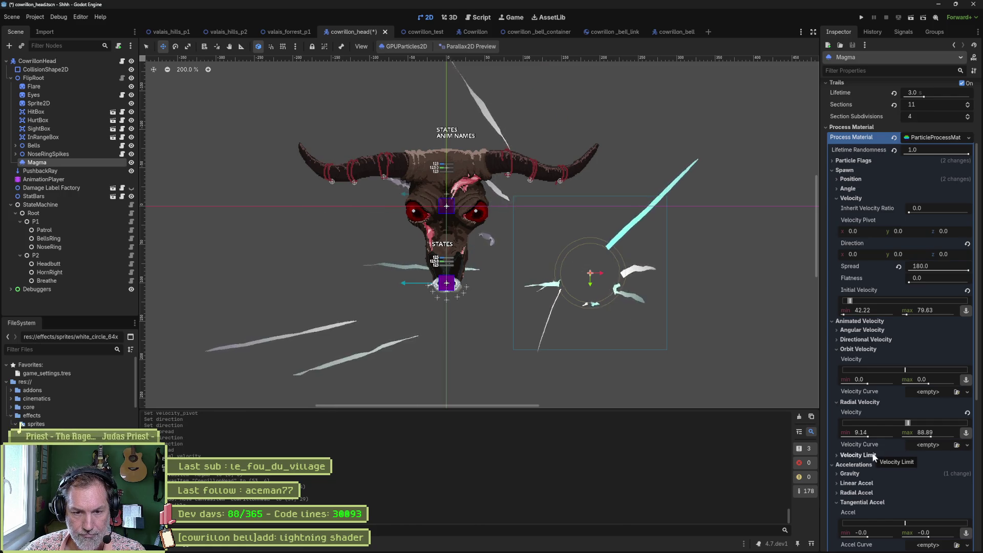
Step: Try a gravity y of 30 on the Magma particles, then reset gravity to default
{"action": "left_click", "coordinate": [850, 474]}
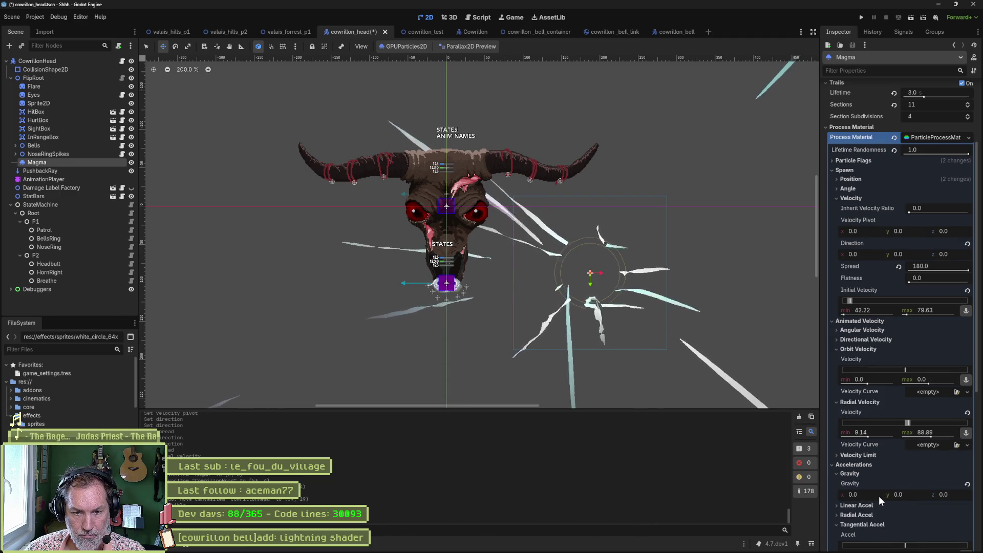
{"action": "left_click_drag", "start_coordinate": [911, 493], "coordinate": [927, 493]}
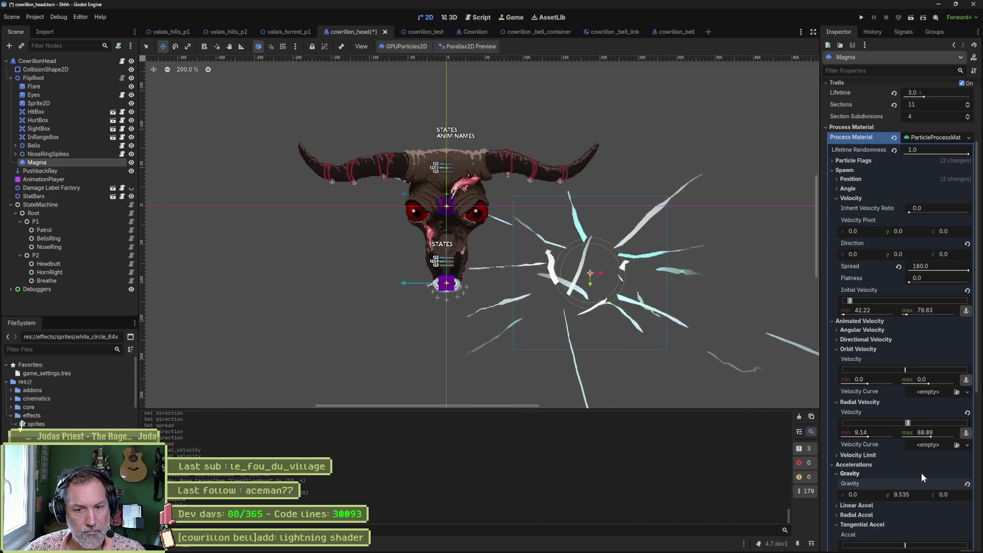
{"action": "left_click", "coordinate": [883, 492]}
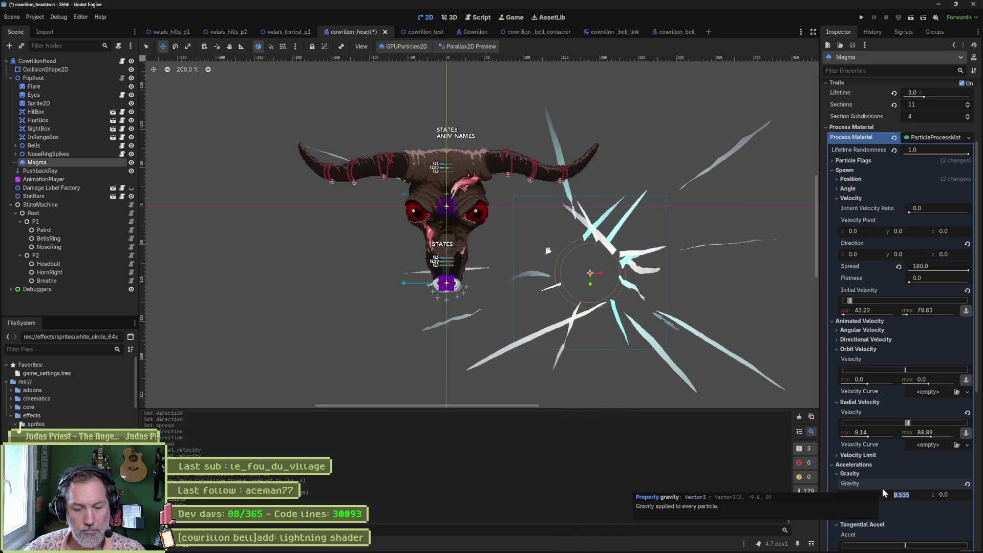
{"action": "type", "text": "30"}
{"action": "key", "text": "Return"}
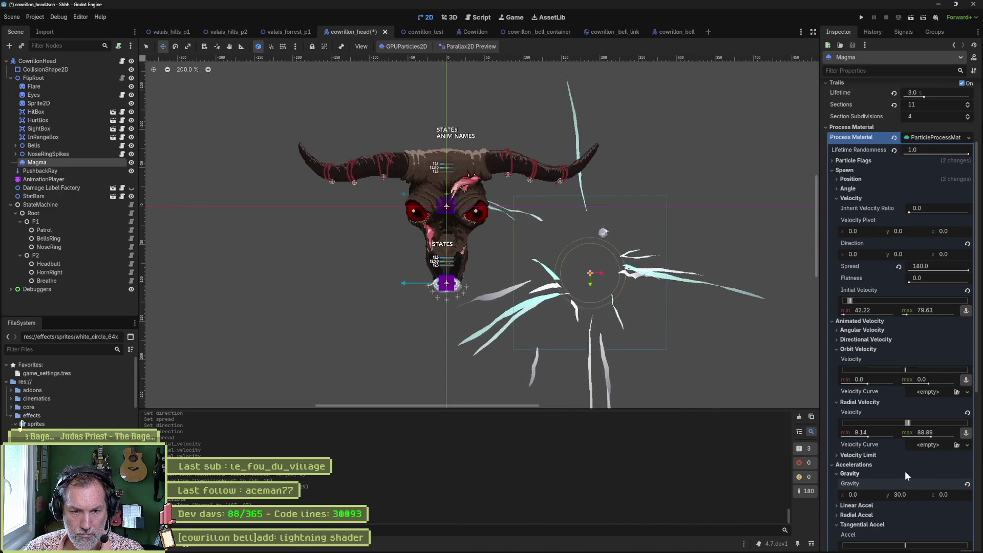
{"action": "scroll", "coordinate": [901, 471], "scroll_direction": "down", "scroll_amount": 3}
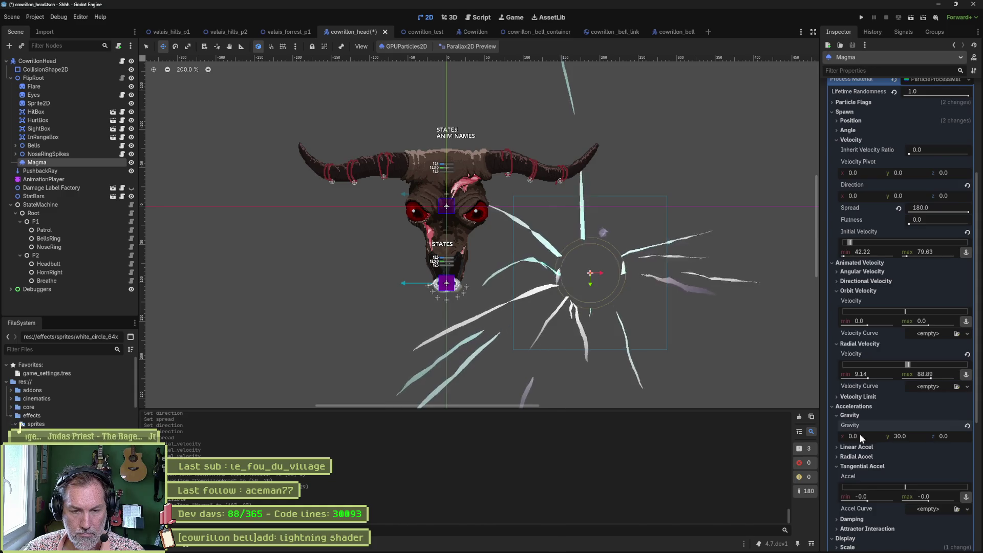
{"action": "left_click", "coordinate": [967, 426]}
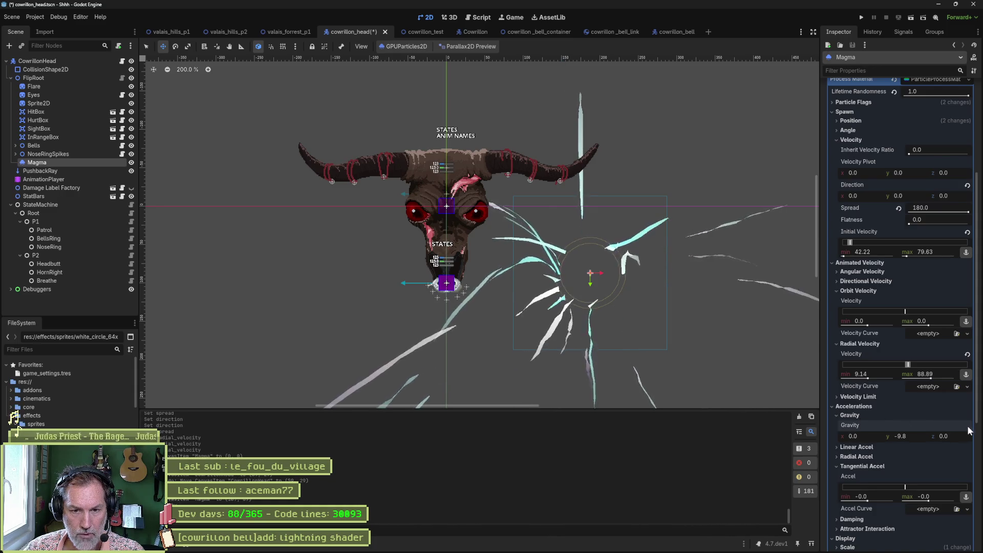
Step: Test gravity y values of 10 and 100, then settle on 50
{"action": "left_click", "coordinate": [916, 438]}
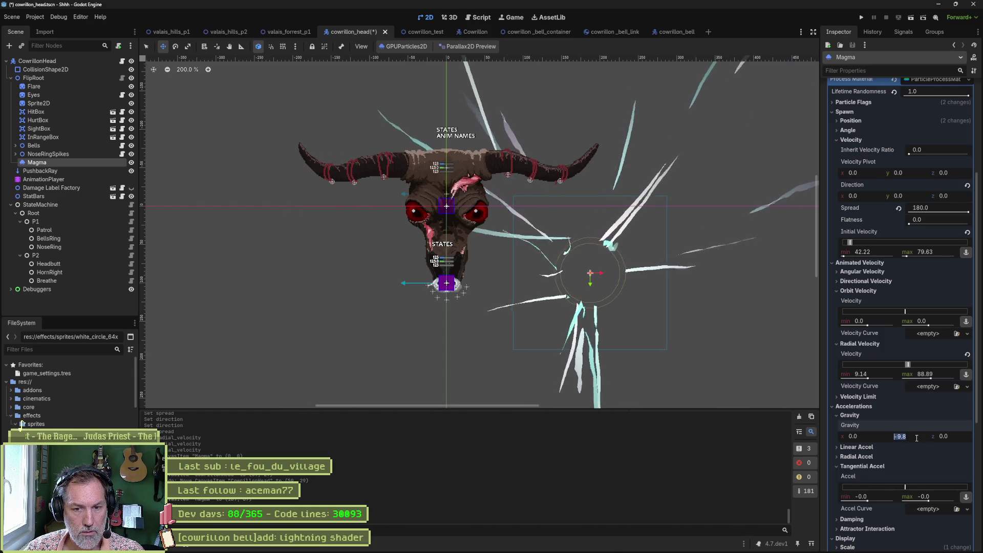
{"action": "type", "text": "10"}
{"action": "key", "text": "Return"}
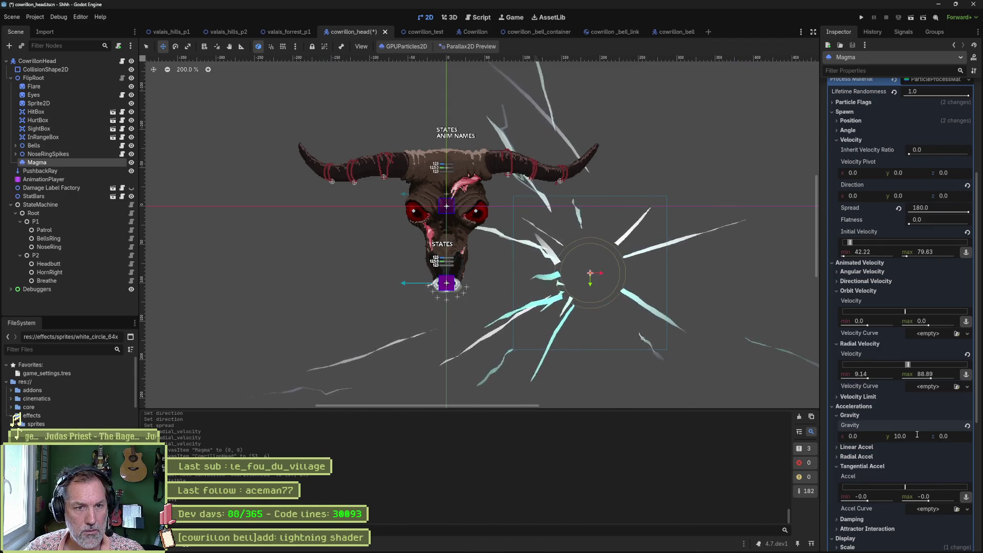
{"action": "left_click", "coordinate": [917, 435]}
{"action": "type", "text": "1"}
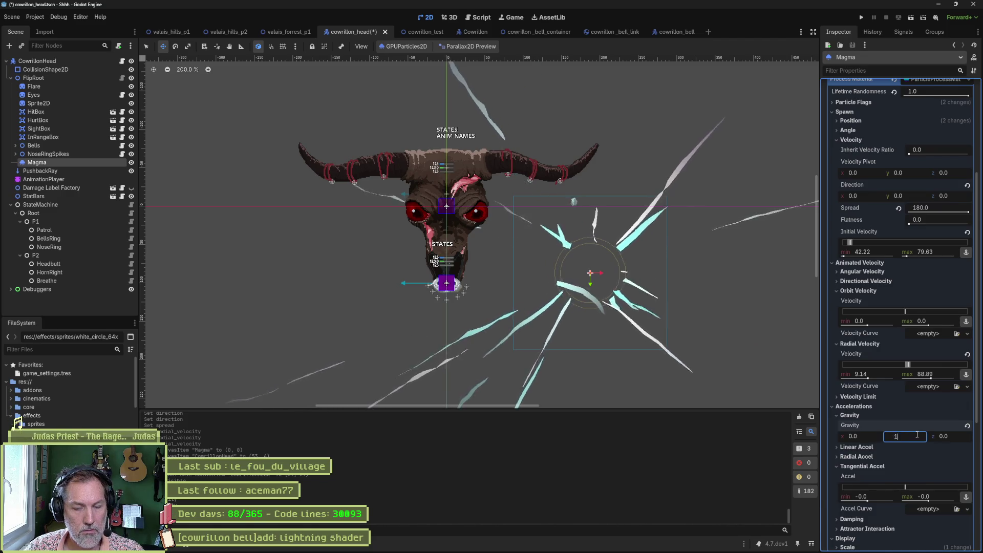
{"action": "type", "text": "00"}
{"action": "key", "text": "Return"}
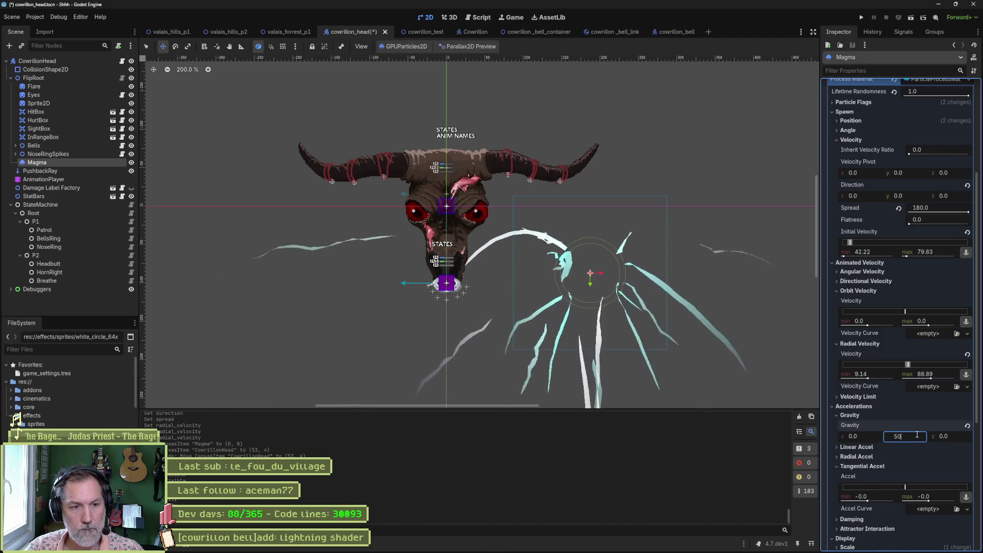
{"action": "key", "text": "Return"}
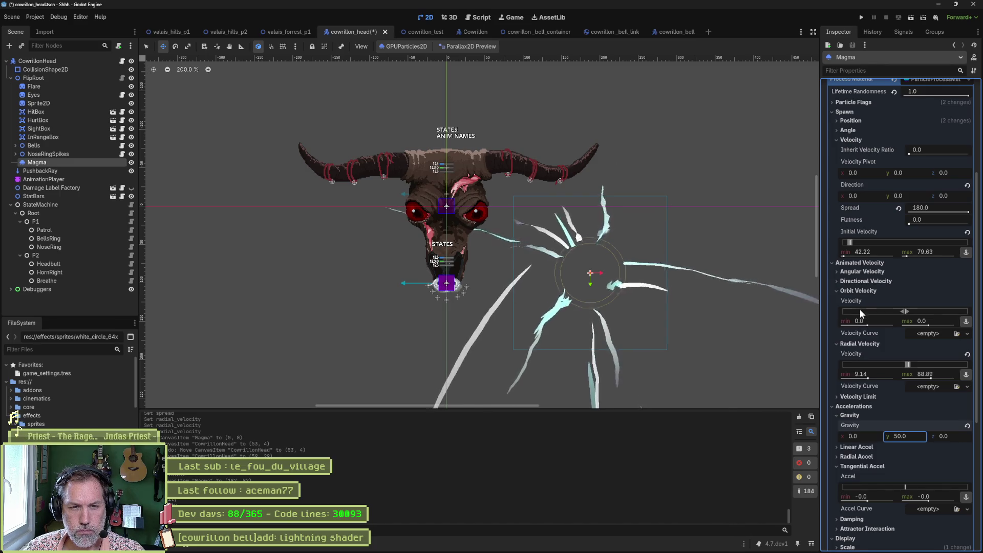
{"action": "scroll", "coordinate": [864, 292], "scroll_direction": "up", "scroll_amount": 2}
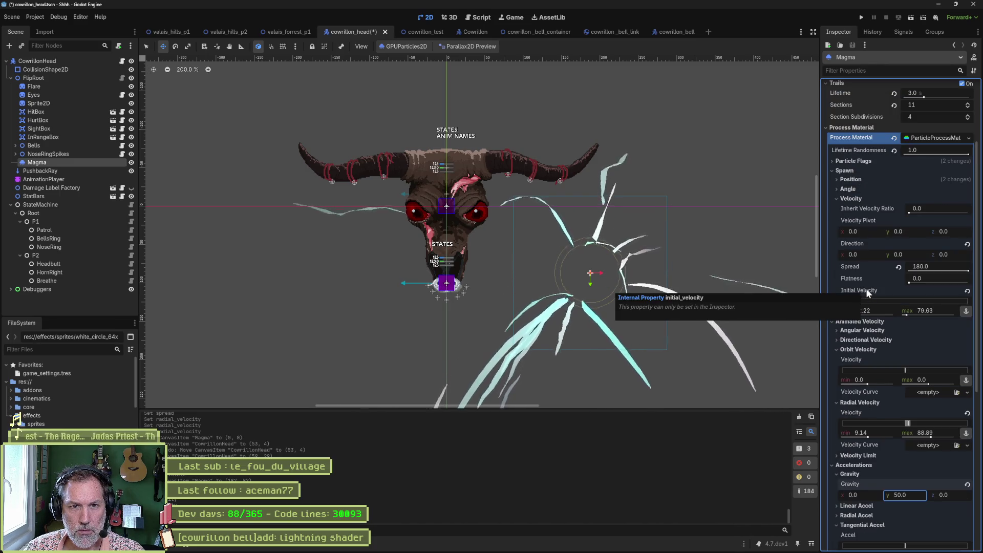
Step: Set the Emission Shape Scale to 0.1 on x, y and z
{"action": "left_click", "coordinate": [855, 179]}
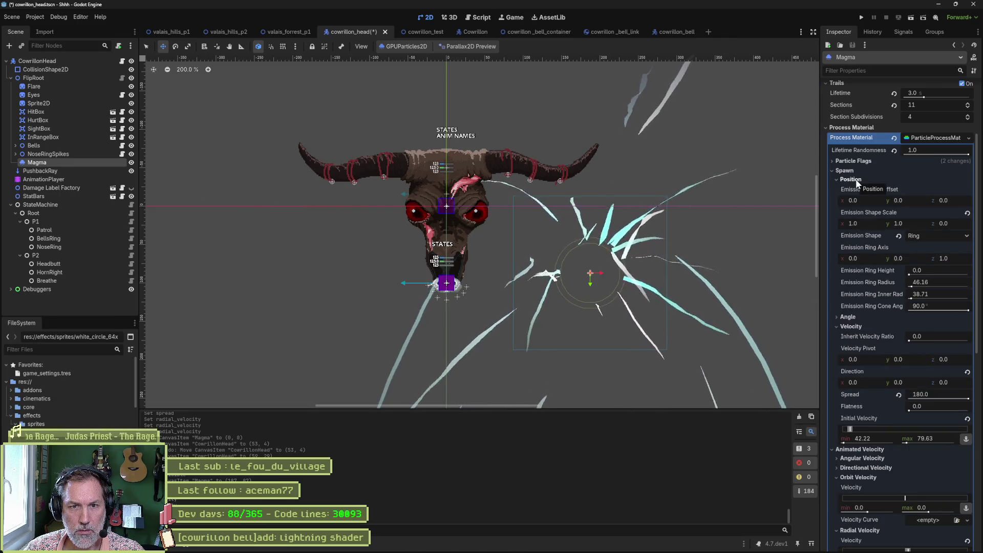
{"action": "mouse_move", "coordinate": [885, 215]}
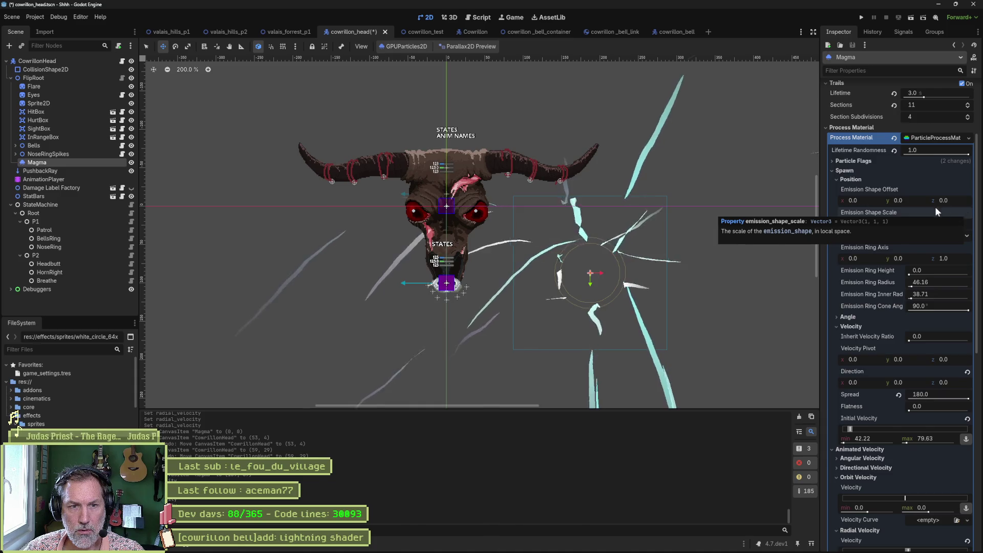
{"action": "mouse_move", "coordinate": [878, 222]}
{"action": "left_mouse_down"}
{"action": "mouse_move", "coordinate": [864, 222]}
{"action": "mouse_move", "coordinate": [907, 225]}
{"action": "left_mouse_up"}
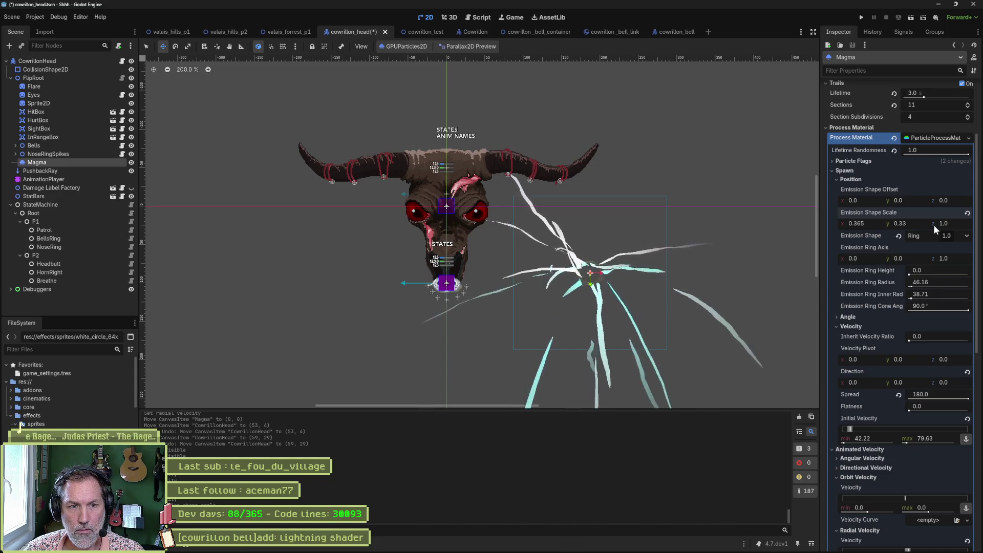
{"action": "left_click", "coordinate": [872, 224]}
{"action": "type", "text": "0.1"}
{"action": "key", "text": "Tab"}
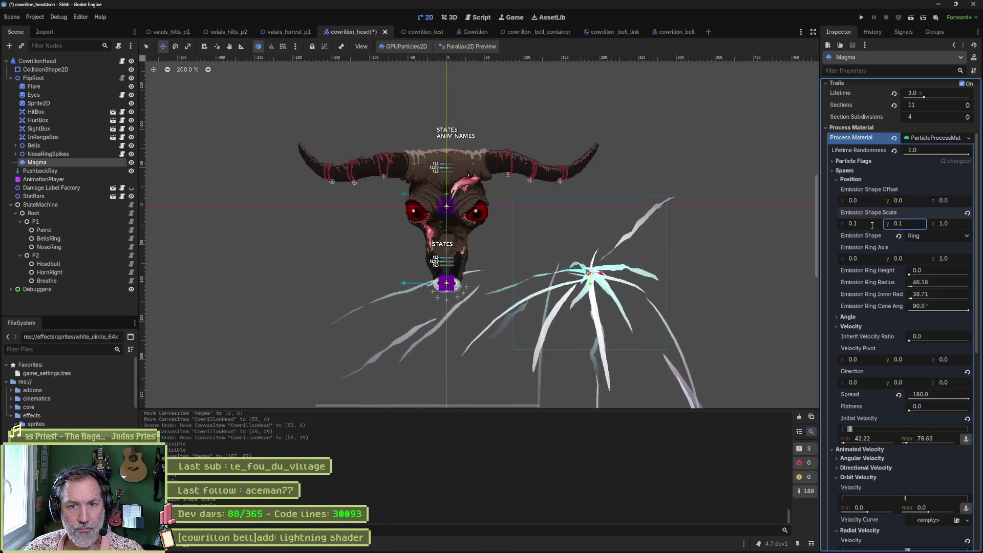
{"action": "type", "text": "0.1"}
{"action": "key", "text": "Return"}
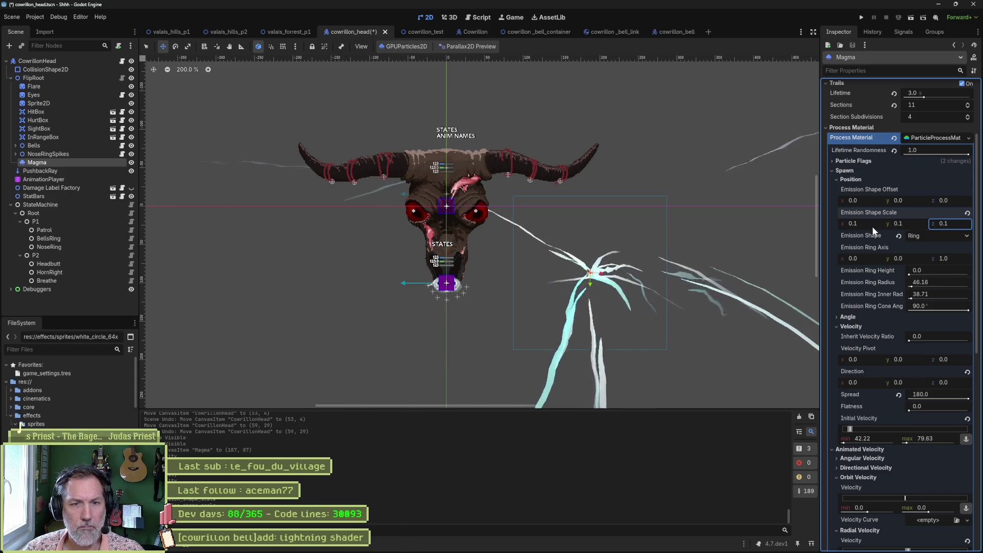
Step: Switch the Emission Shape to Point and move the emitter right of the skull
{"action": "left_click", "coordinate": [928, 236]}
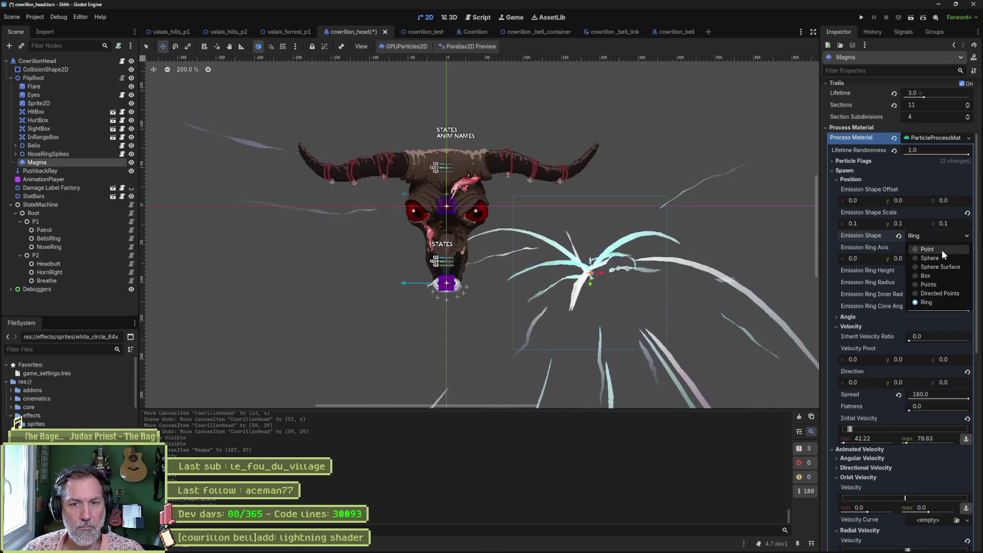
{"action": "left_click", "coordinate": [941, 250]}
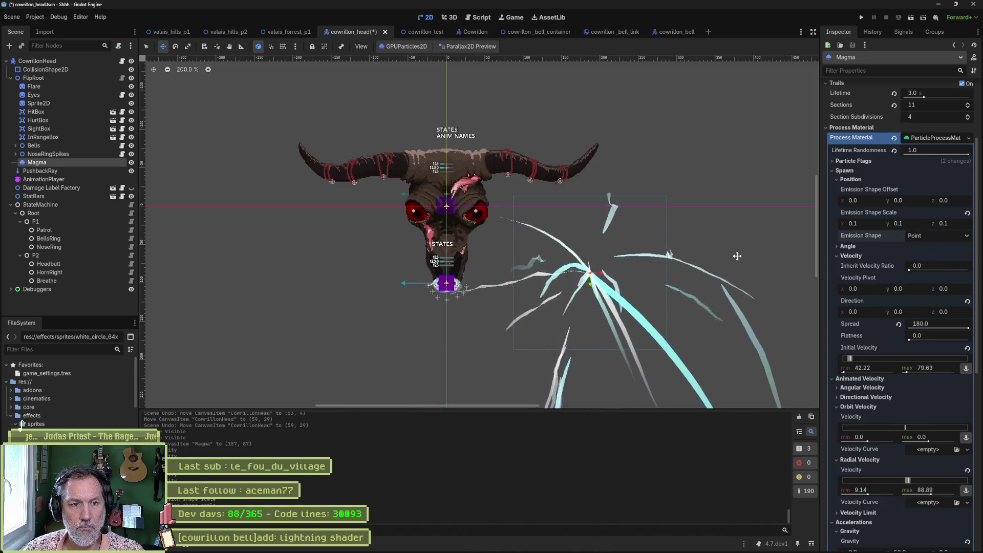
{"action": "left_click_drag", "start_coordinate": [732, 223], "coordinate": [770, 230]}
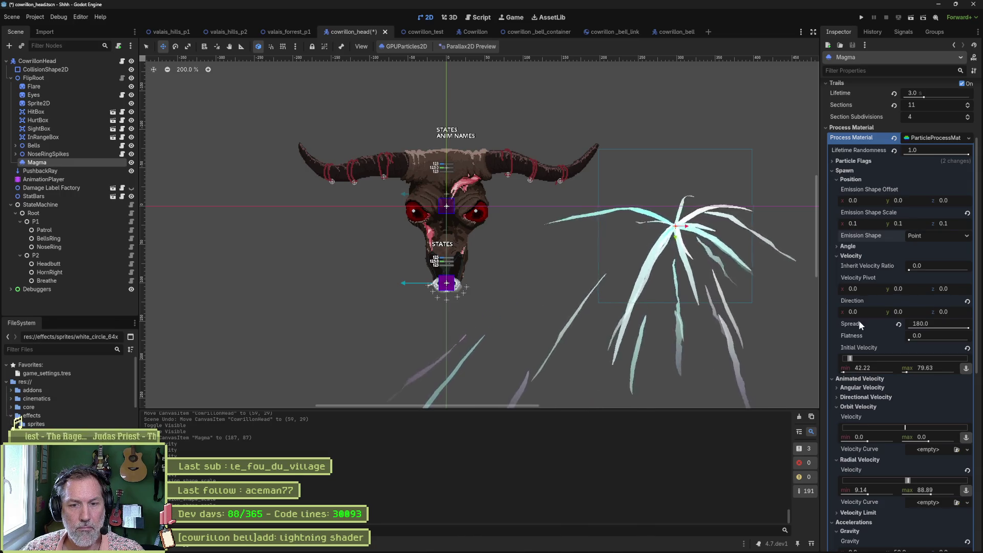
{"action": "scroll", "coordinate": [886, 361], "scroll_direction": "down", "scroll_amount": 7}
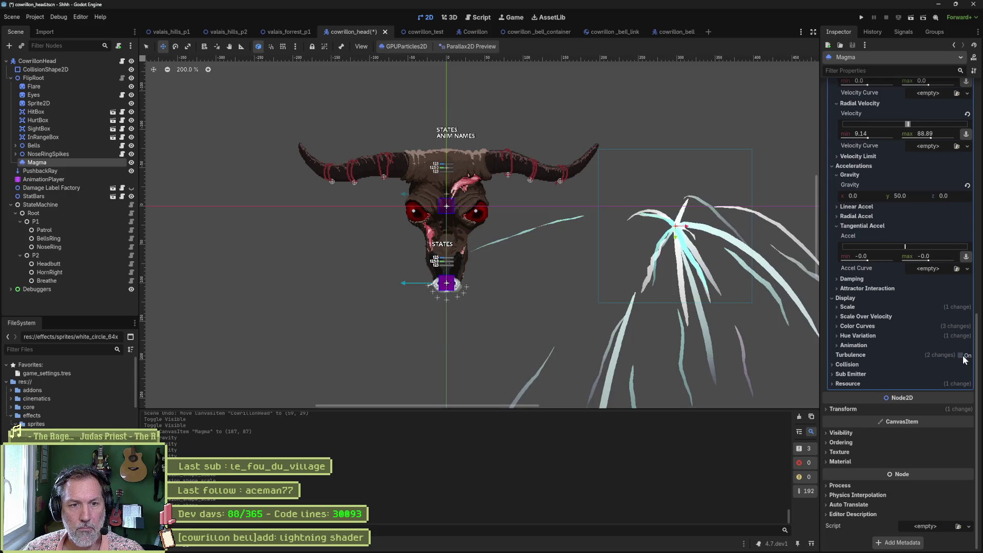
Step: Toggle turbulence, center the emitter in view, and try scaling the emitter before undoing it
{"action": "left_click", "coordinate": [961, 355]}
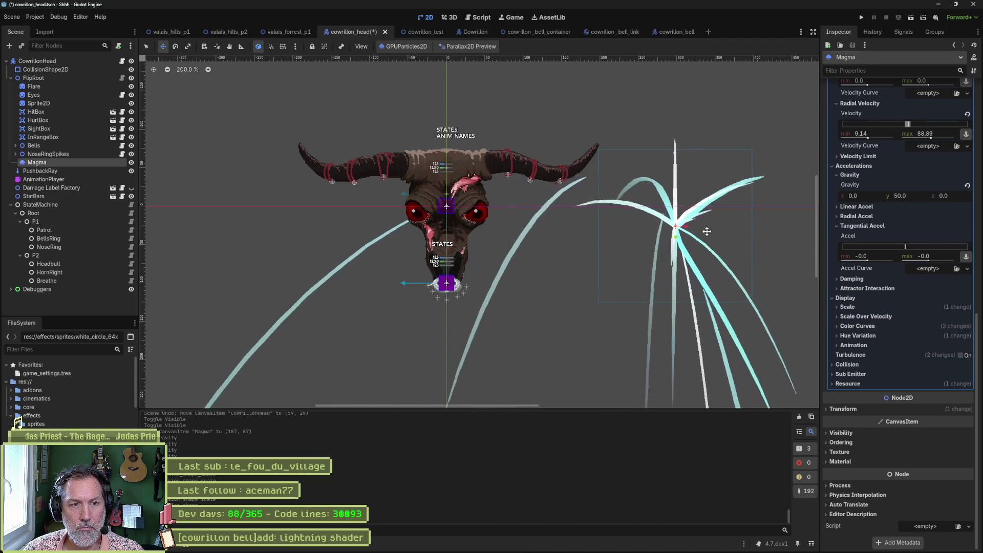
{"action": "scroll", "coordinate": [733, 238], "scroll_direction": "down", "scroll_amount": 4}
{"action": "mouse_move", "coordinate": [775, 244]}
{"action": "left_mouse_down"}
{"action": "mouse_move", "coordinate": [701, 185]}
{"action": "mouse_move", "coordinate": [650, 165]}
{"action": "left_mouse_up"}
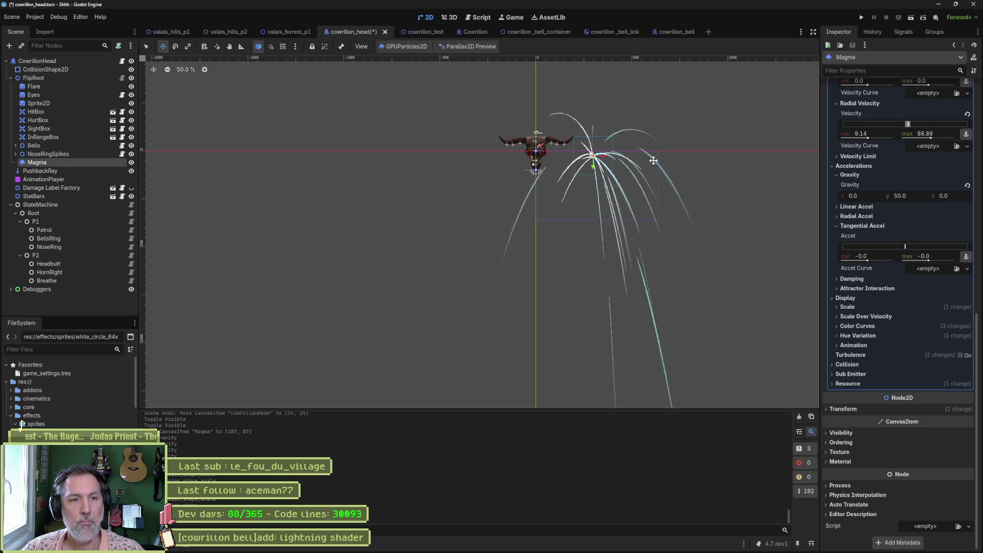
{"action": "scroll", "coordinate": [650, 163], "scroll_direction": "up", "scroll_amount": 6}
{"action": "key", "text": "s"}
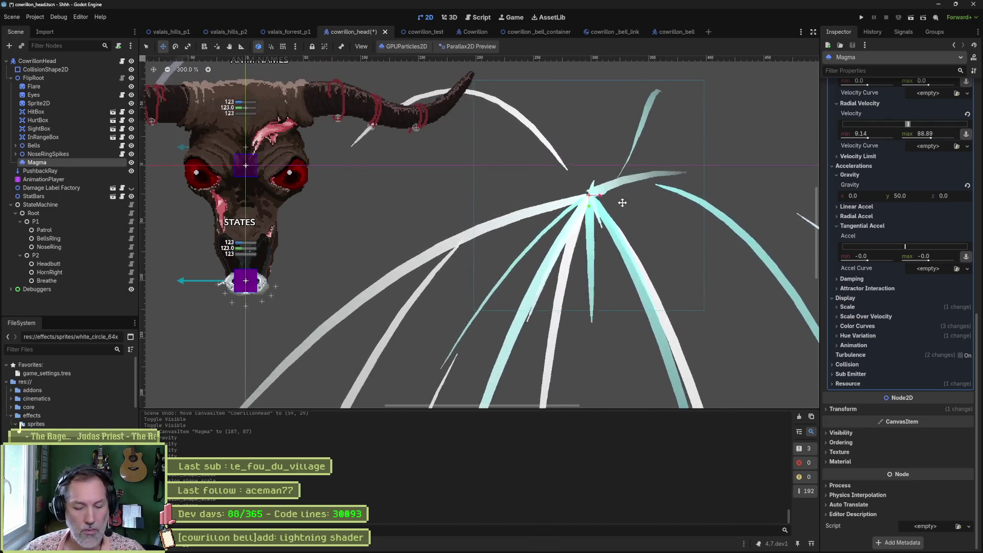
{"action": "left_click_drag", "start_coordinate": [634, 212], "coordinate": [615, 203]}
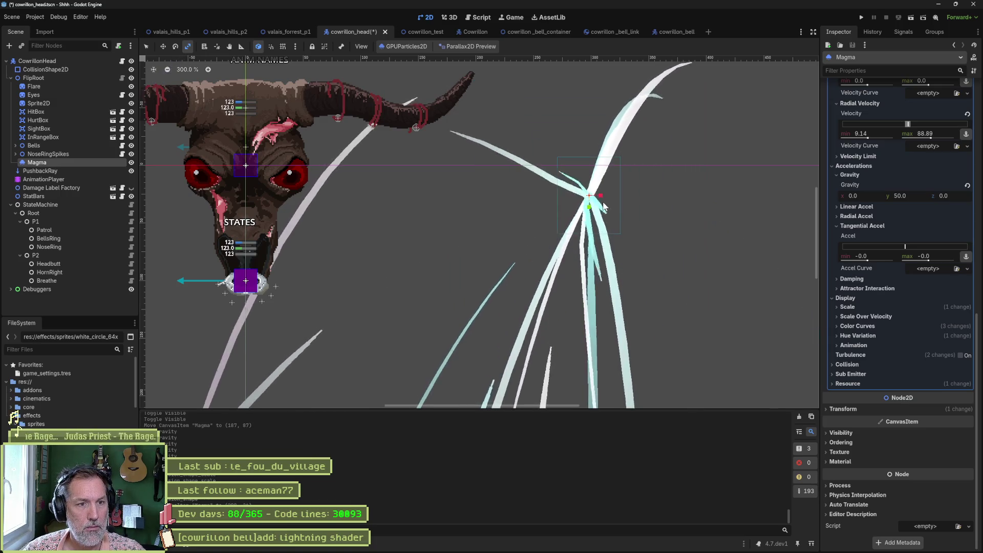
{"action": "key", "text": "ctrl+z"}
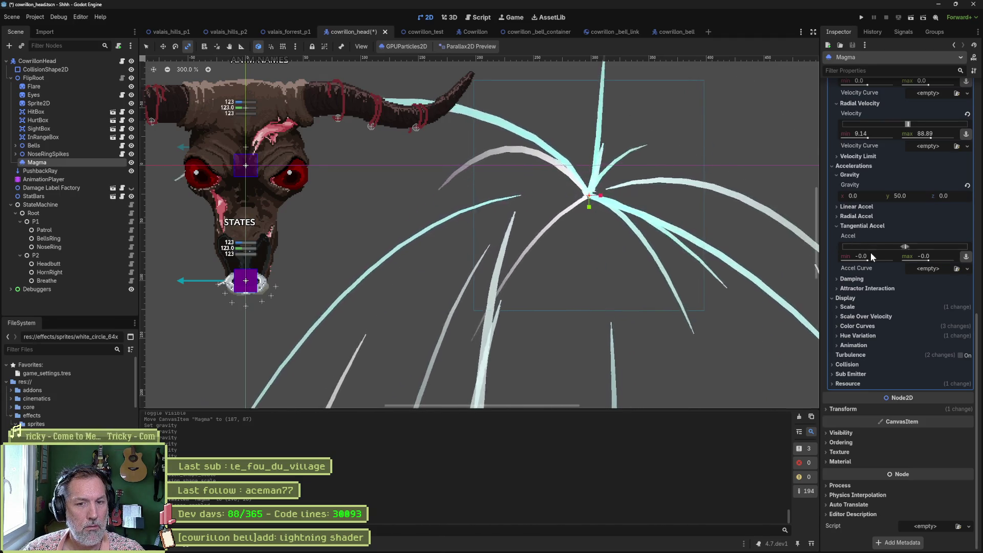
Step: Set the particle Scale max to 0.1 in the Display section
{"action": "left_click", "coordinate": [856, 306]}
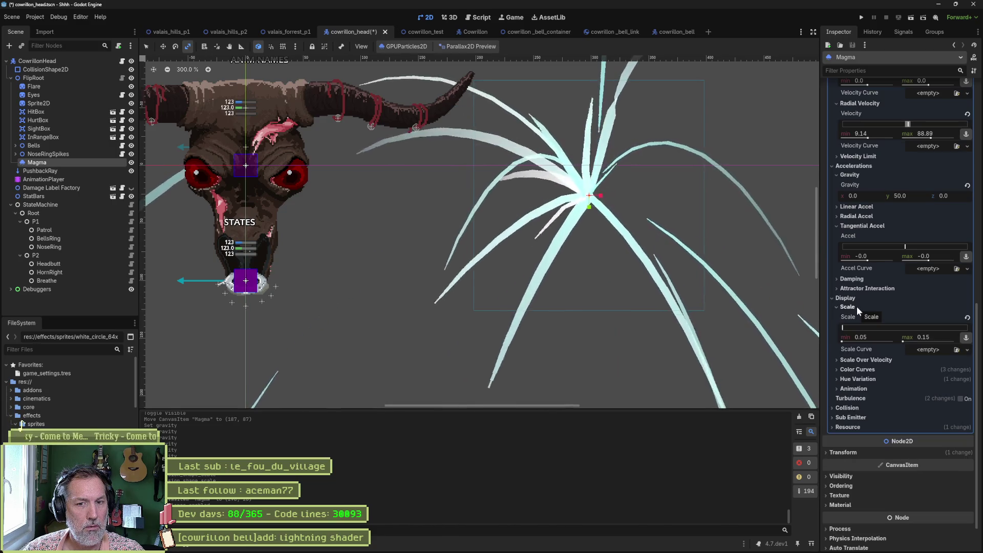
{"action": "left_click", "coordinate": [939, 337]}
{"action": "key", "text": "BackSpace"}
{"action": "key", "text": "Return"}
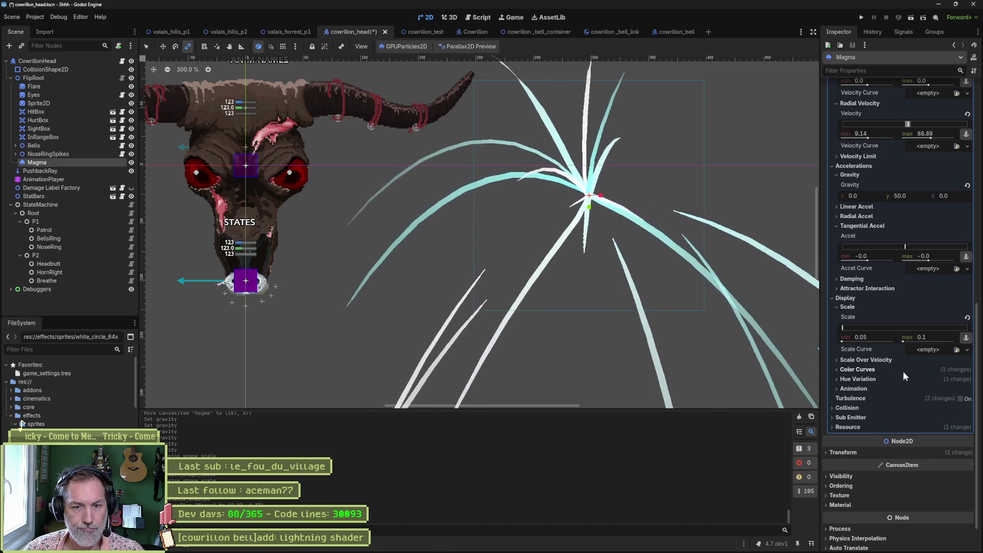
{"action": "left_click", "coordinate": [877, 360]}
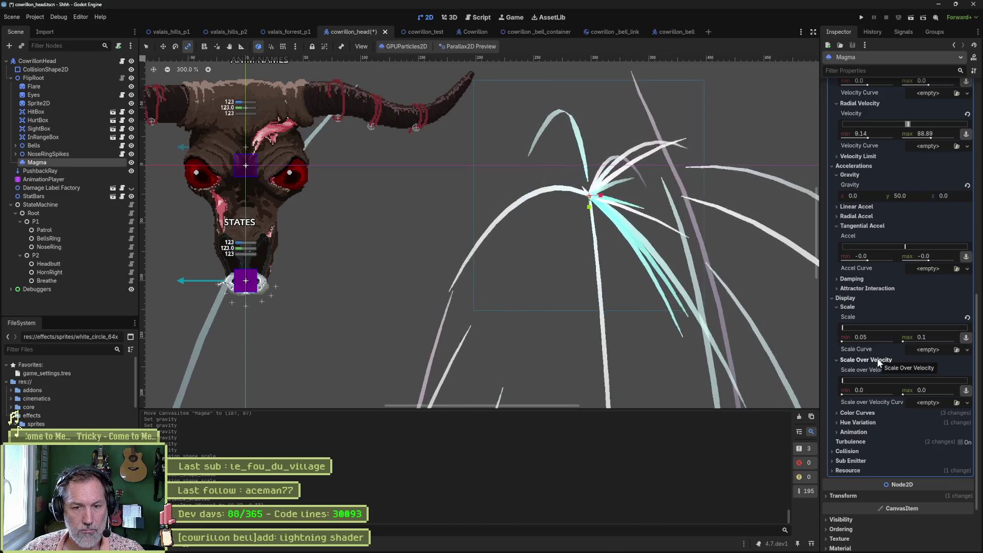
{"action": "left_click", "coordinate": [877, 358]}
{"action": "scroll", "coordinate": [555, 231], "scroll_direction": "down", "scroll_amount": 5}
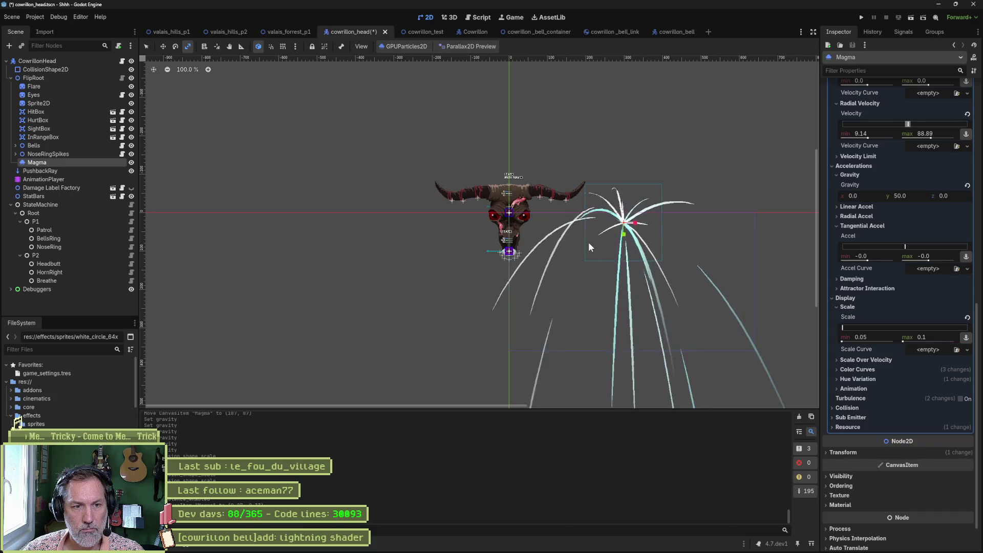
Step: Reset Magma's Transform position to 0, 0 and save the skull scene
{"action": "key", "text": "w"}
{"action": "left_click_drag", "start_coordinate": [604, 241], "coordinate": [573, 238]}
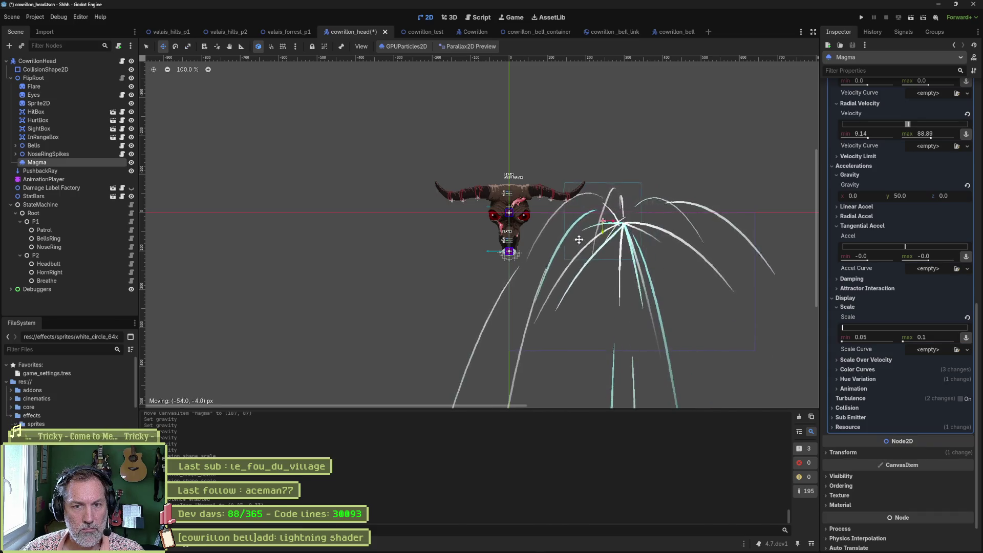
{"action": "left_click", "coordinate": [845, 452]}
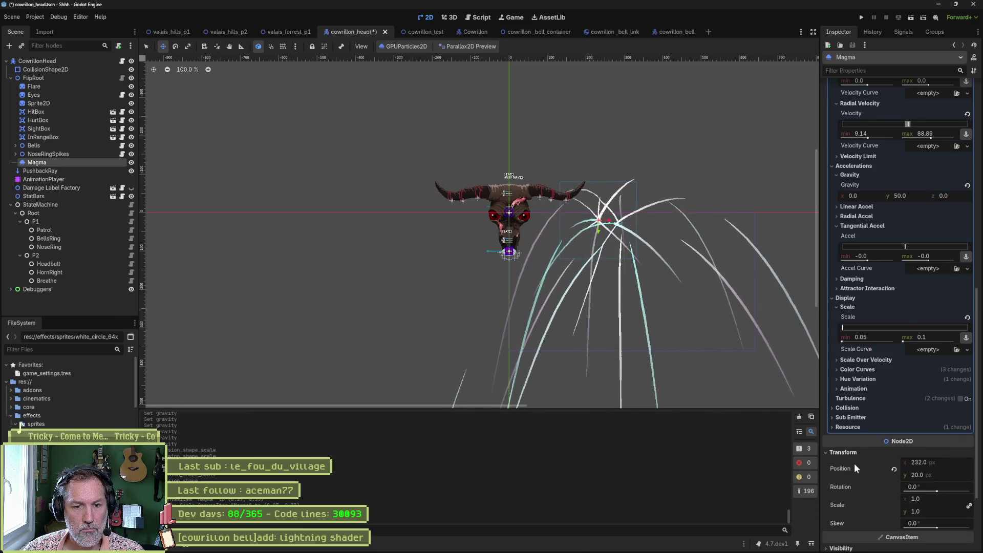
{"action": "left_click", "coordinate": [894, 469]}
{"action": "key", "text": "ctrl+s"}
Step: Run valais_forrest_p1 with F6 to test the effect, stop it, and return to cowrillon_head
{"action": "left_click", "coordinate": [269, 33]}
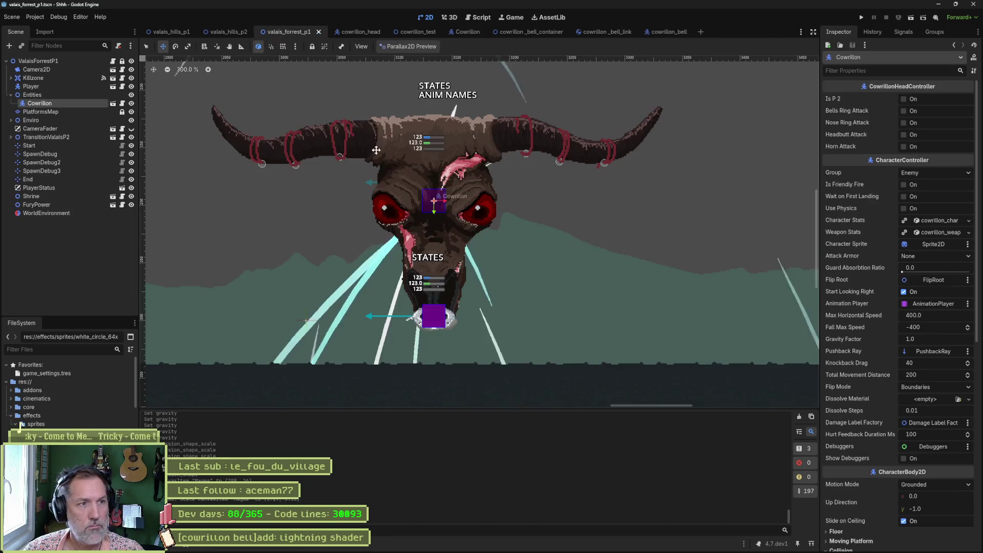
{"action": "key", "text": "F6"}
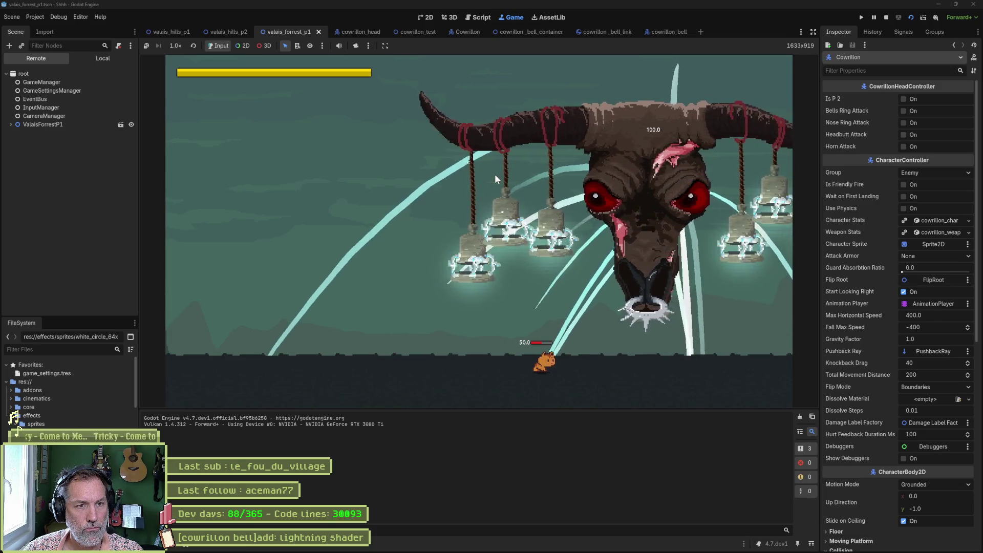
{"action": "key", "text": "F8"}
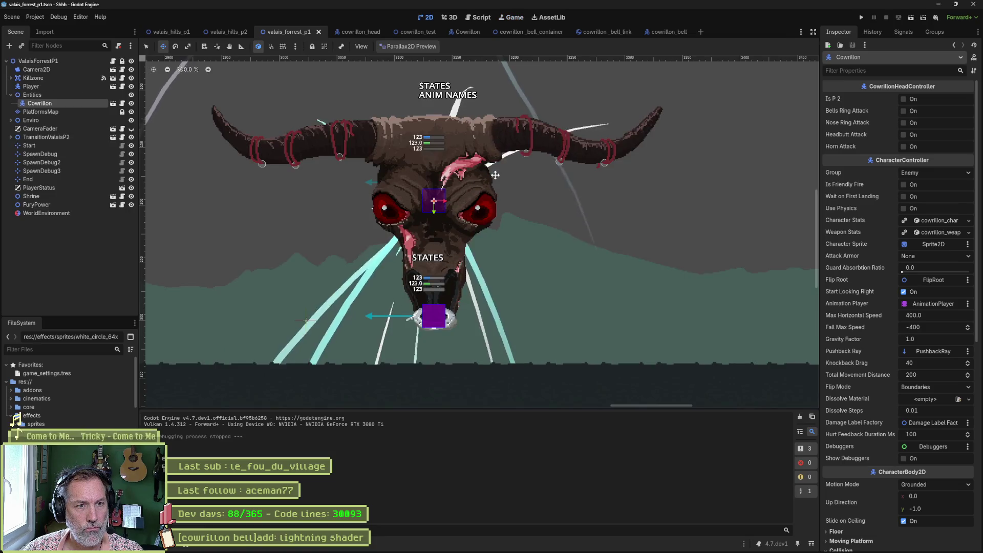
{"action": "left_click", "coordinate": [367, 32]}
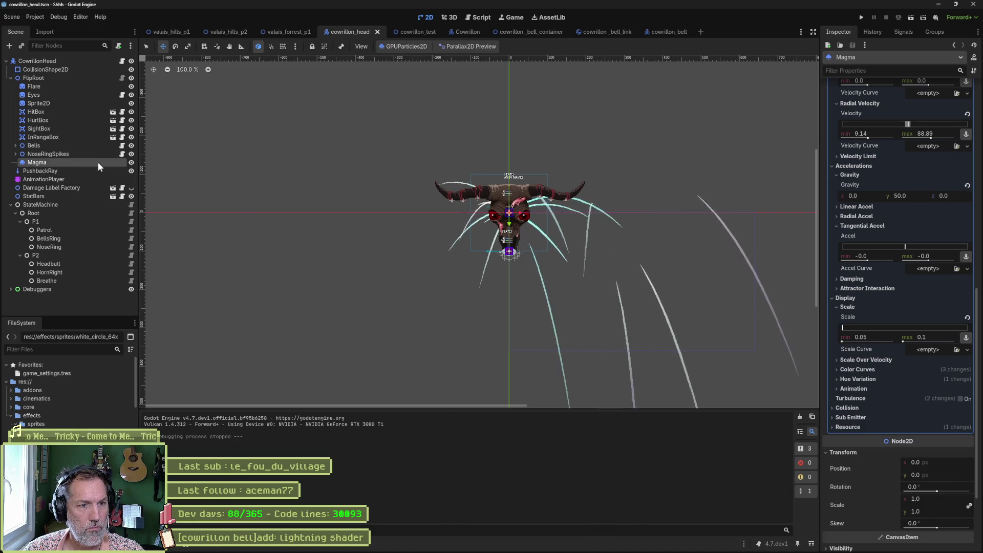
Step: Move the Magma emitter to the right of the skull and set Trails Lifetime to 10
{"action": "mouse_move", "coordinate": [468, 271]}
{"action": "left_mouse_down"}
{"action": "mouse_move", "coordinate": [546, 281]}
{"action": "mouse_move", "coordinate": [564, 307]}
{"action": "left_mouse_up"}
{"action": "scroll", "coordinate": [592, 277], "scroll_direction": "up", "scroll_amount": 1}
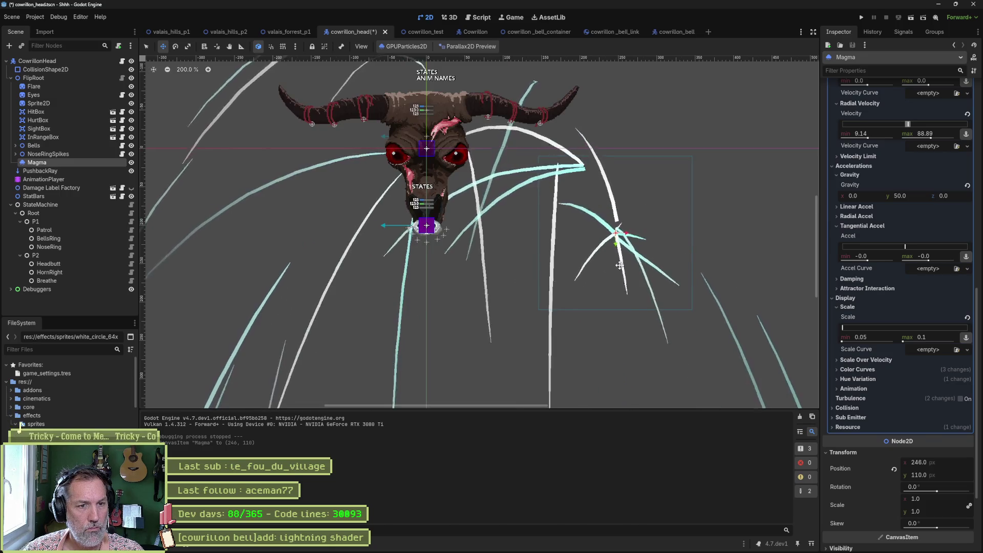
{"action": "scroll", "coordinate": [893, 204], "scroll_direction": "up", "scroll_amount": 8}
{"action": "scroll", "coordinate": [899, 208], "scroll_direction": "up", "scroll_amount": 3}
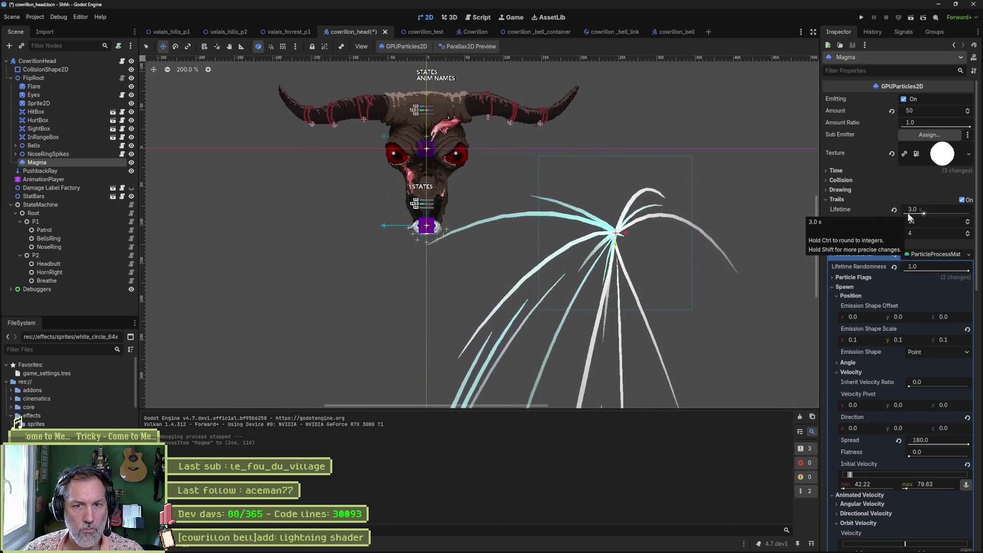
{"action": "left_click", "coordinate": [907, 211]}
{"action": "type", "text": "1"}
{"action": "key", "text": "Return"}
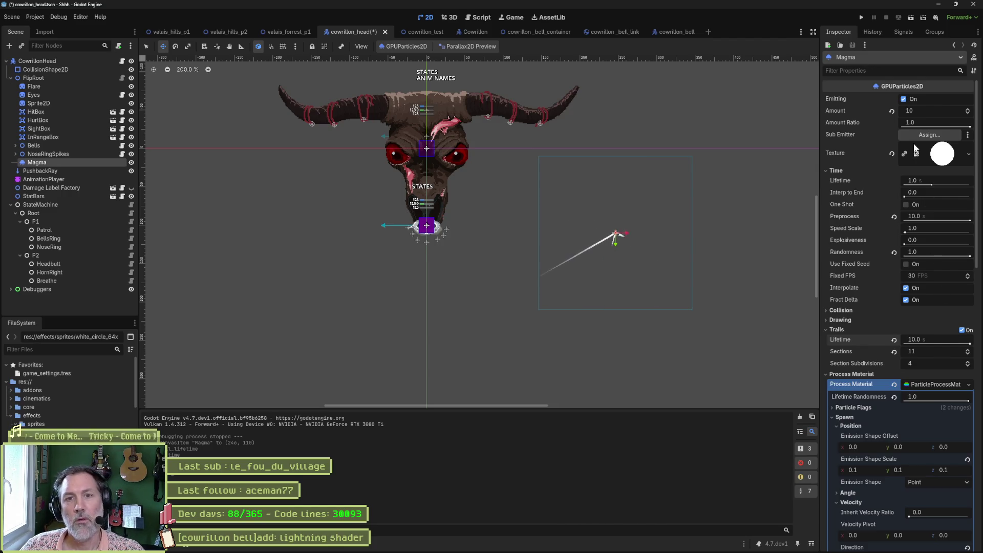
Step: Set the Magma Trails Lifetime to 0.5
{"action": "left_click", "coordinate": [953, 179]}
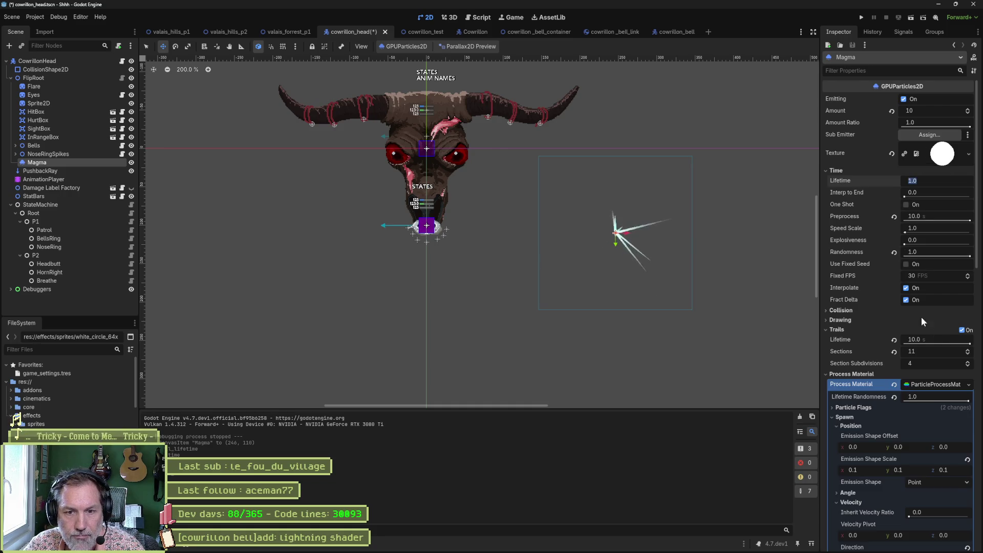
{"action": "left_click", "coordinate": [941, 339]}
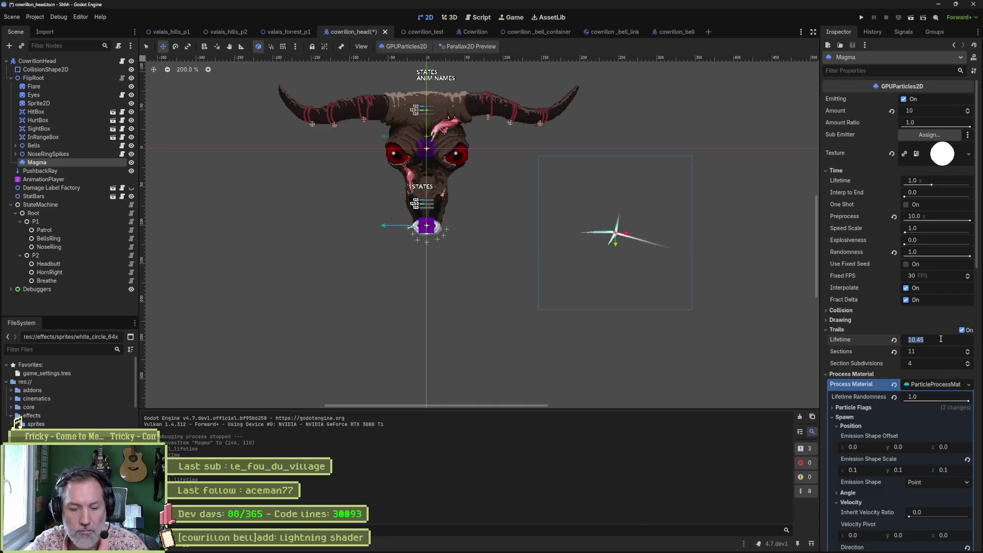
{"action": "type", "text": "0.5"}
{"action": "key", "text": "Return"}
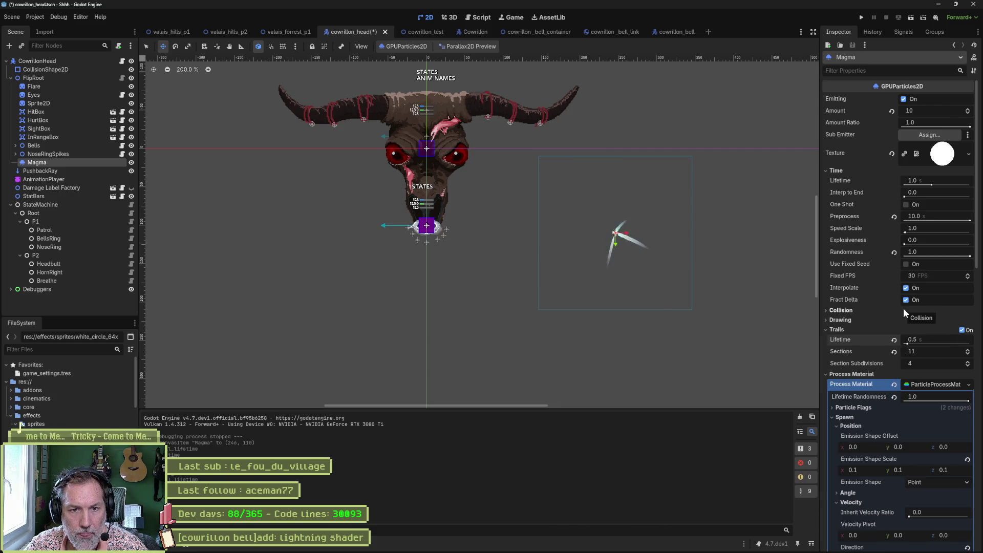
Step: Try explosiveness, speed scale and one-shot settings, revert them to defaults, and save
{"action": "left_click_drag", "start_coordinate": [905, 244], "coordinate": [970, 245]}
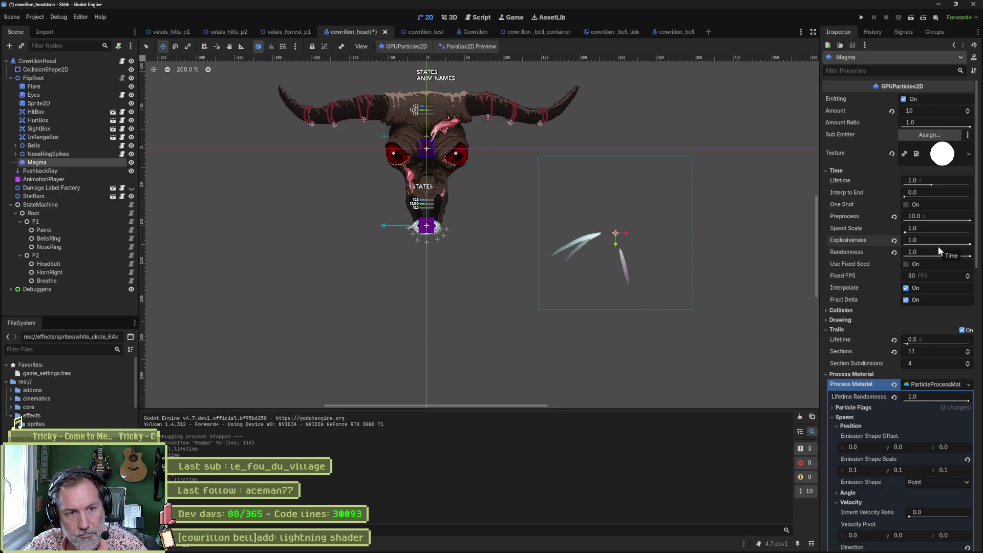
{"action": "mouse_move", "coordinate": [969, 244]}
{"action": "left_mouse_down"}
{"action": "mouse_move", "coordinate": [909, 241]}
{"action": "mouse_move", "coordinate": [951, 231]}
{"action": "mouse_move", "coordinate": [901, 232]}
{"action": "left_mouse_up"}
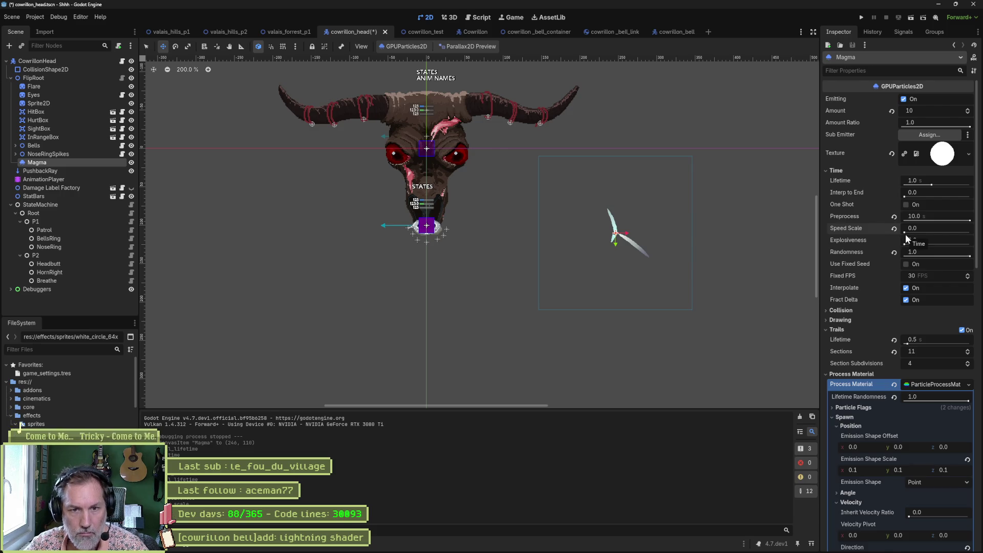
{"action": "left_click", "coordinate": [894, 215]}
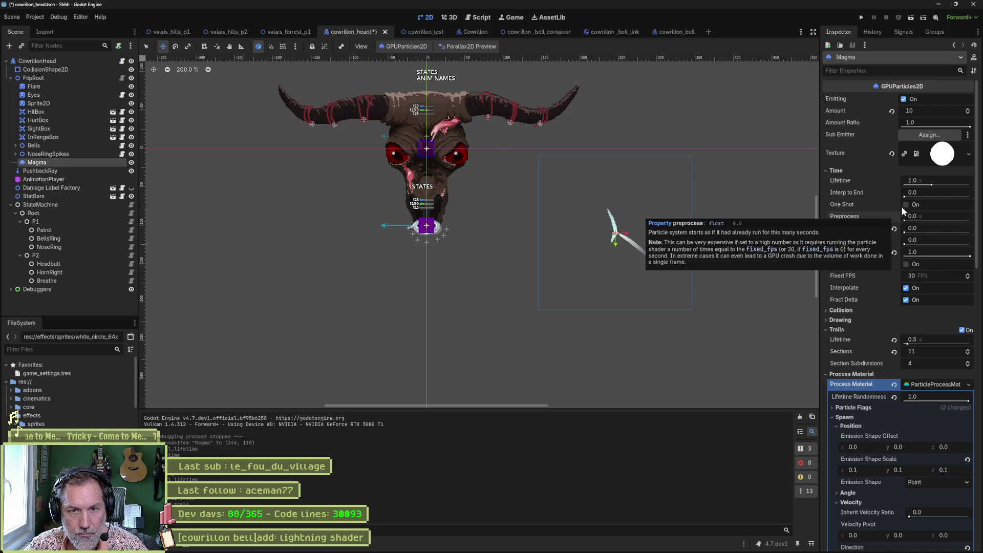
{"action": "double_click", "coordinate": [909, 204]}
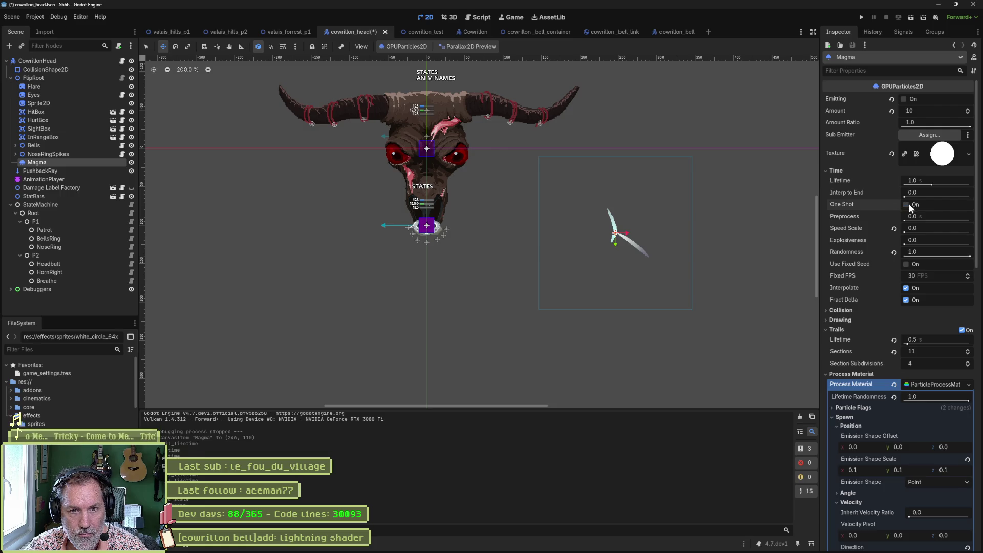
{"action": "left_click_drag", "start_coordinate": [906, 228], "coordinate": [919, 227]}
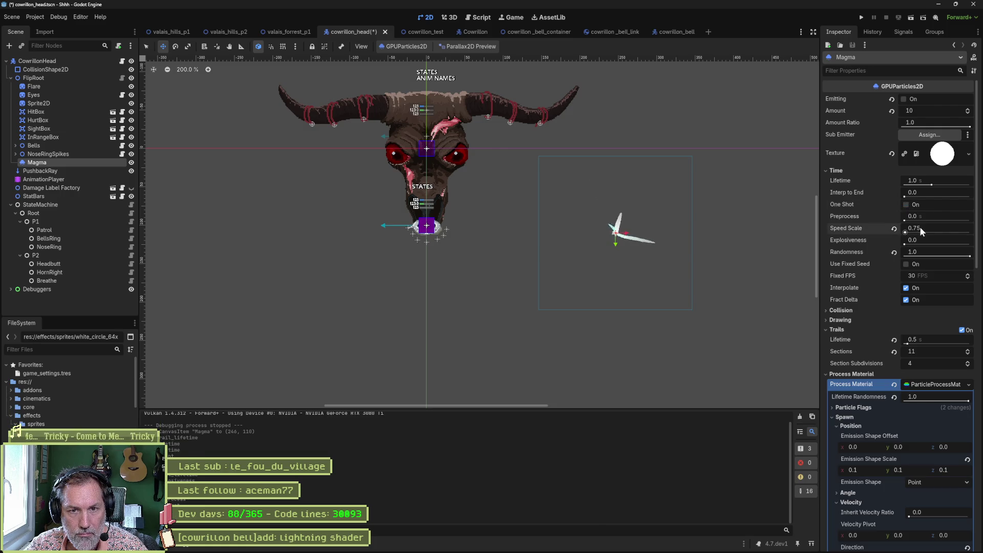
{"action": "left_click", "coordinate": [894, 228]}
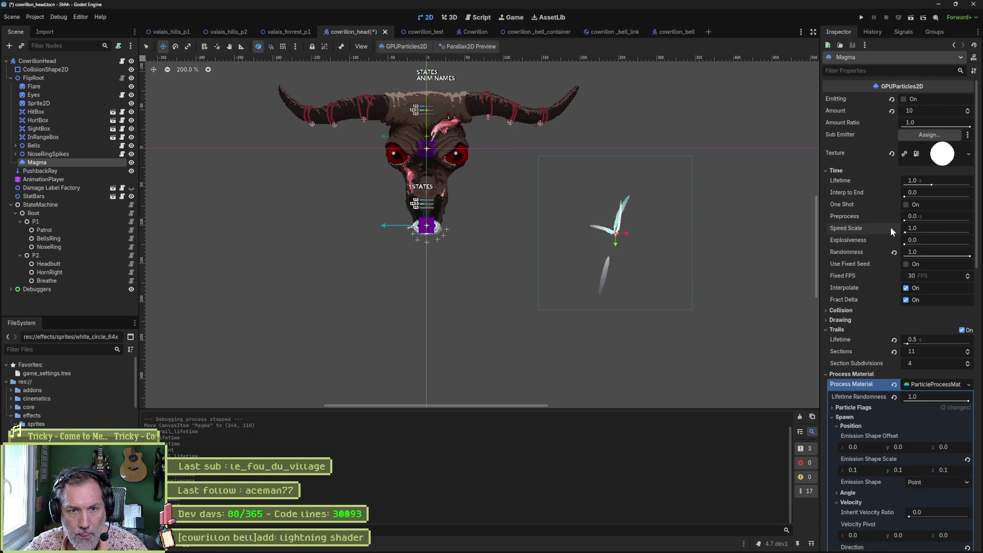
{"action": "left_click", "coordinate": [906, 204]}
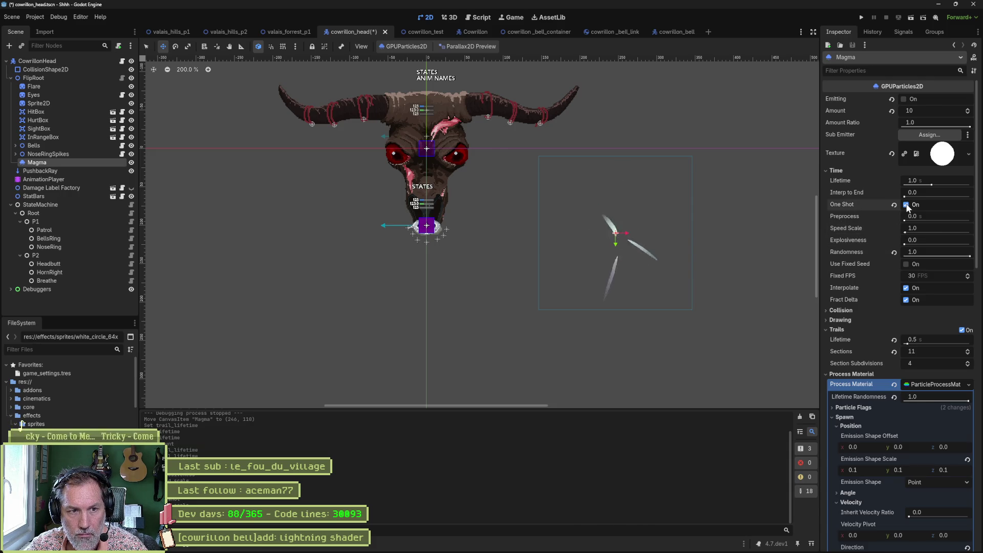
{"action": "left_click", "coordinate": [906, 204]}
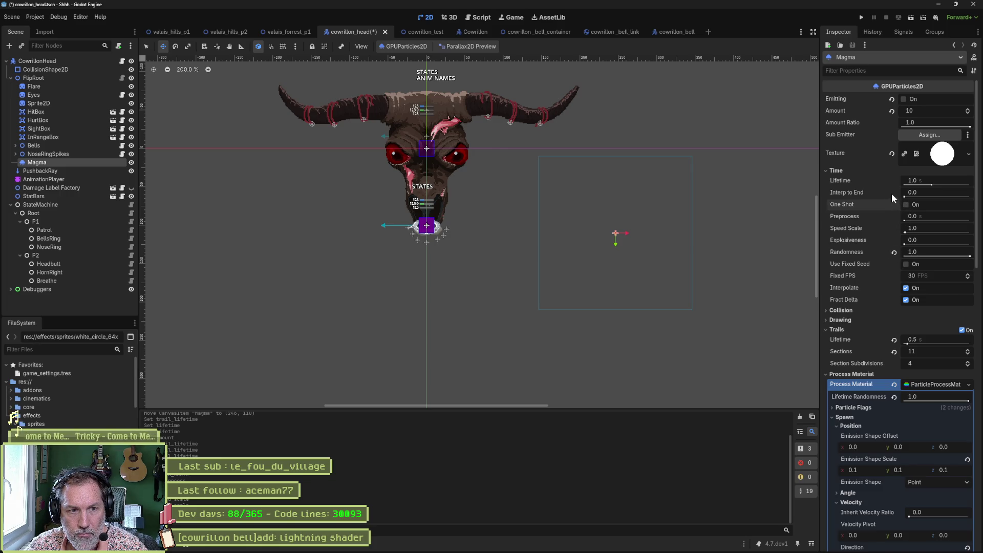
{"action": "key", "text": "ctrl+s"}
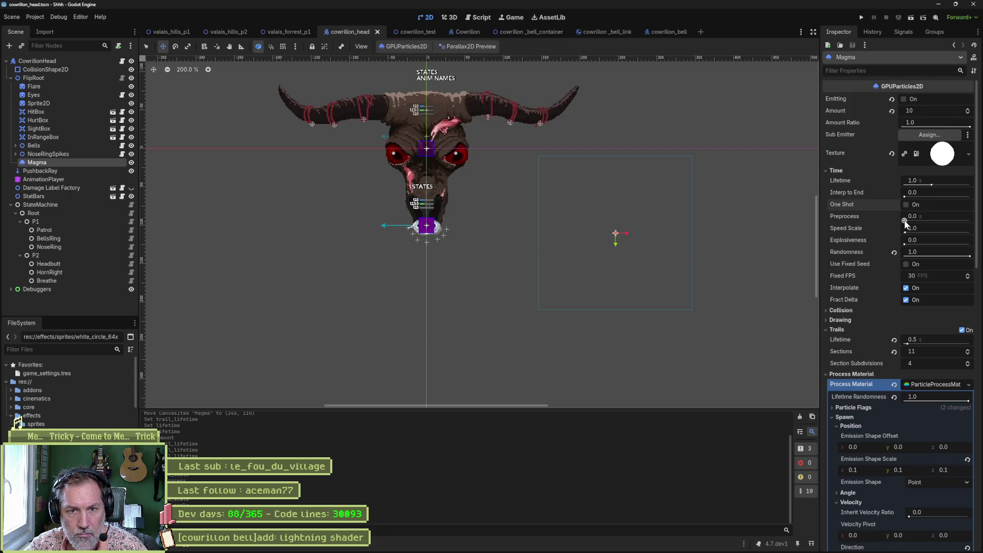
Step: Raise preprocess to about 1 second, reselect Magma, save, and test one-shot again
{"action": "left_click_drag", "start_coordinate": [905, 221], "coordinate": [912, 245]}
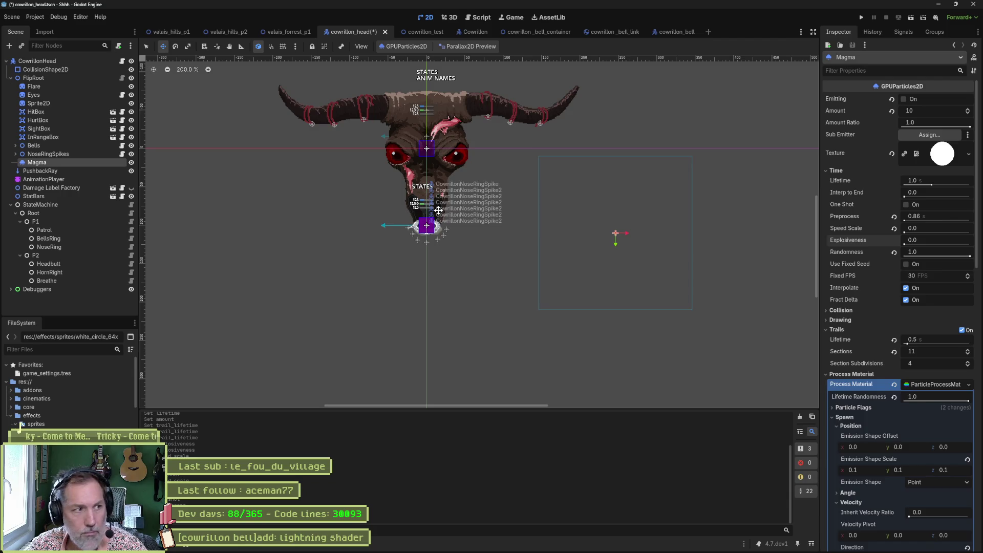
{"action": "left_click", "coordinate": [71, 155]}
{"action": "left_click", "coordinate": [64, 161]}
{"action": "key", "text": "ctrl+s"}
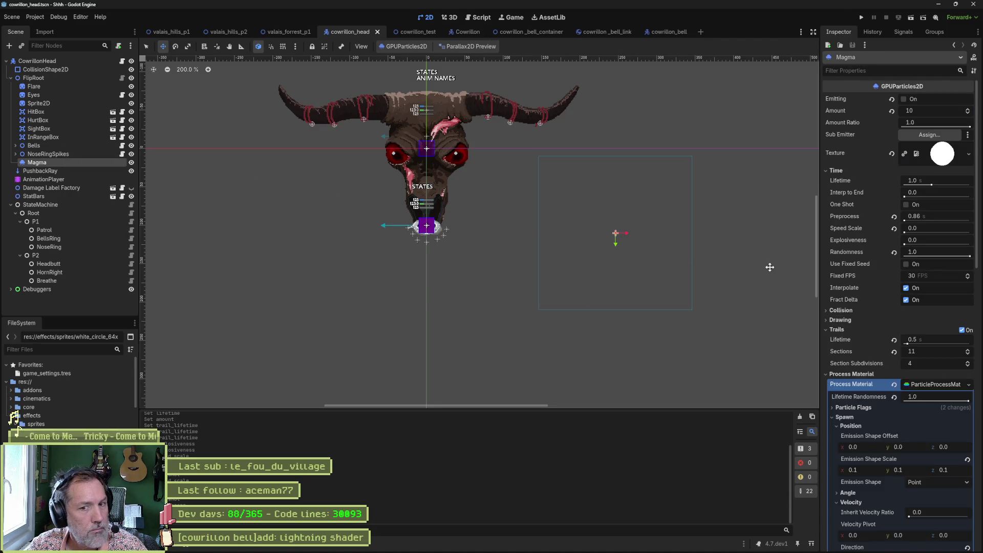
{"action": "left_click", "coordinate": [906, 205]}
{"action": "left_click", "coordinate": [906, 205]}
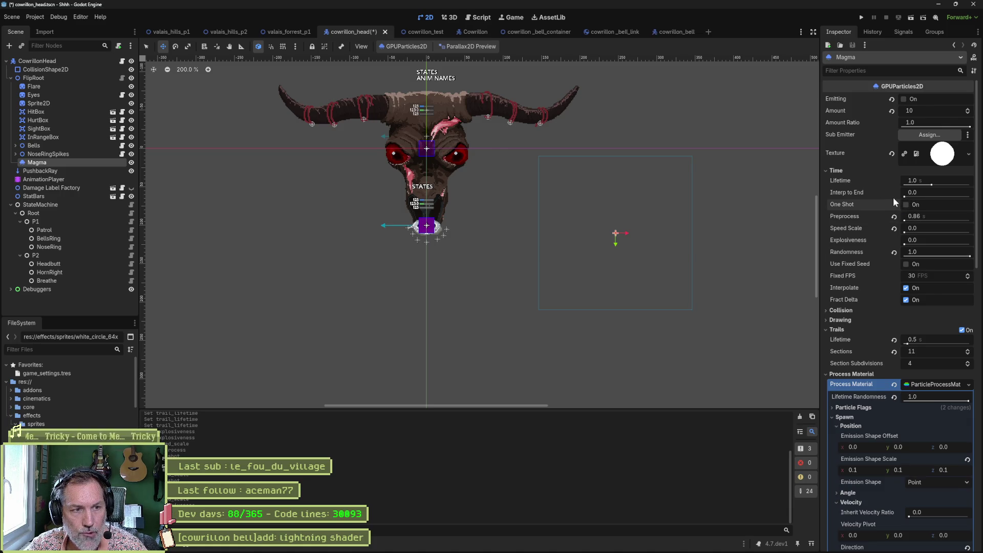
Step: Turn Emitting on, save, and restore Speed Scale to 1.0
{"action": "scroll", "coordinate": [647, 161], "scroll_direction": "down", "scroll_amount": 1}
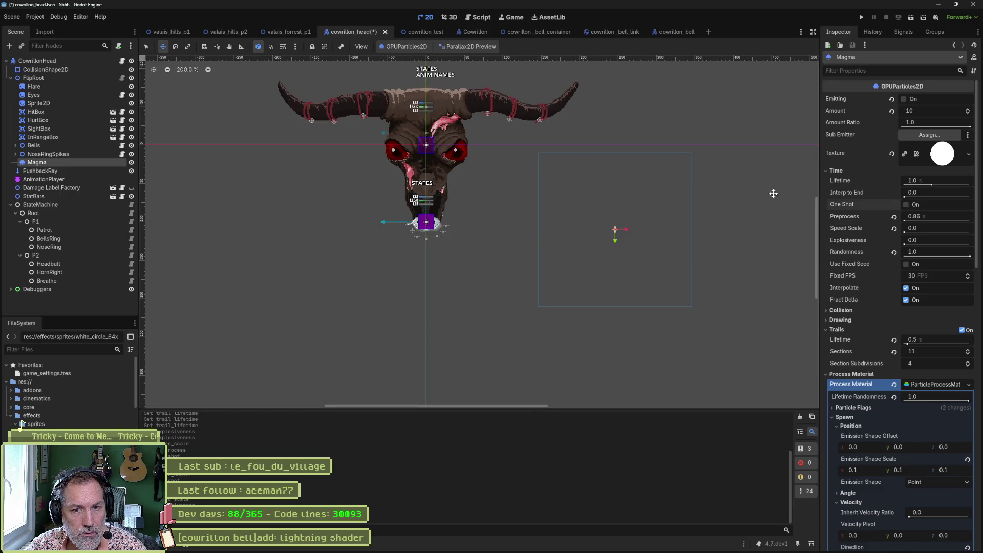
{"action": "left_click", "coordinate": [903, 99]}
{"action": "key", "text": "ctrl+s"}
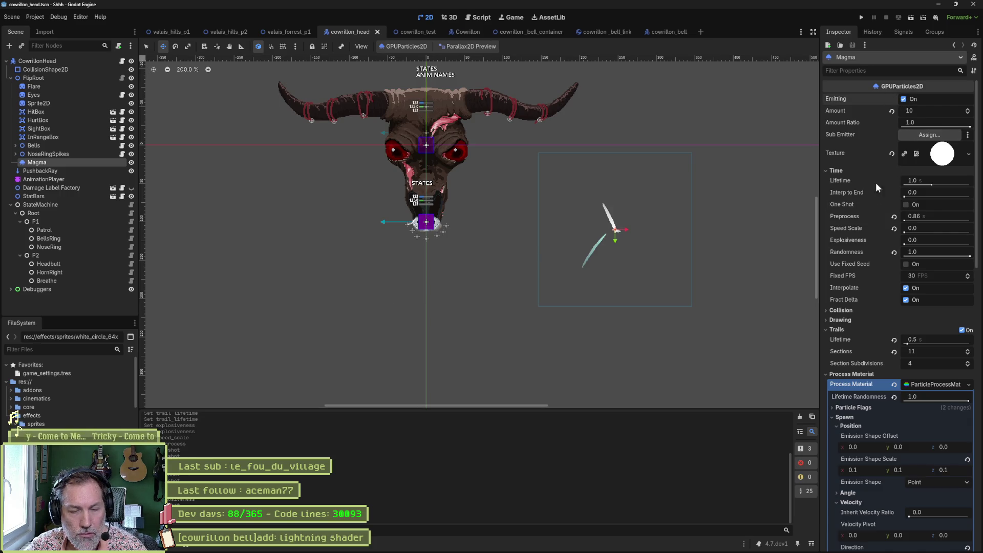
{"action": "left_click", "coordinate": [894, 227]}
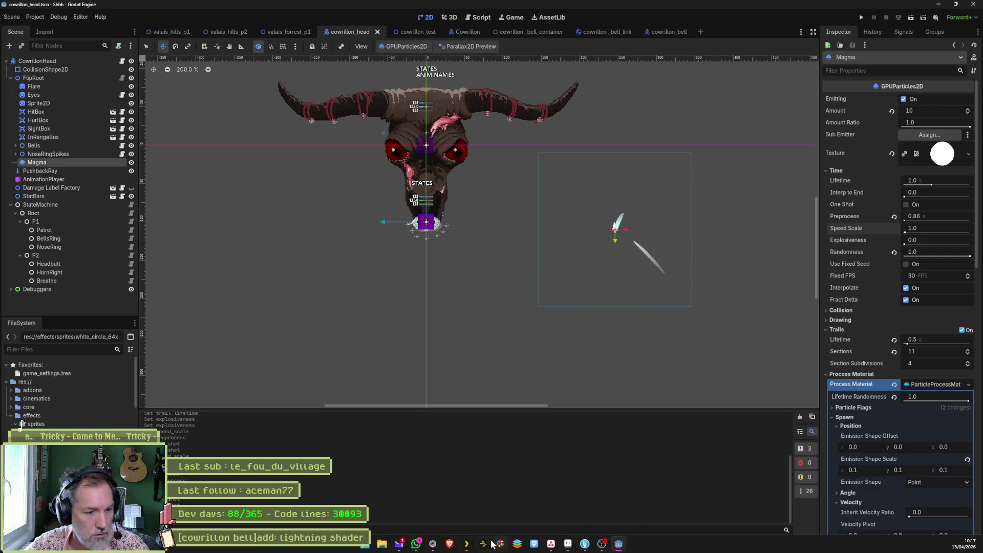
Step: Ask Gemini 'c'est quoi 'interp to end' dans les particules', read the answer, return to Godot
{"action": "left_click", "coordinate": [498, 543]}
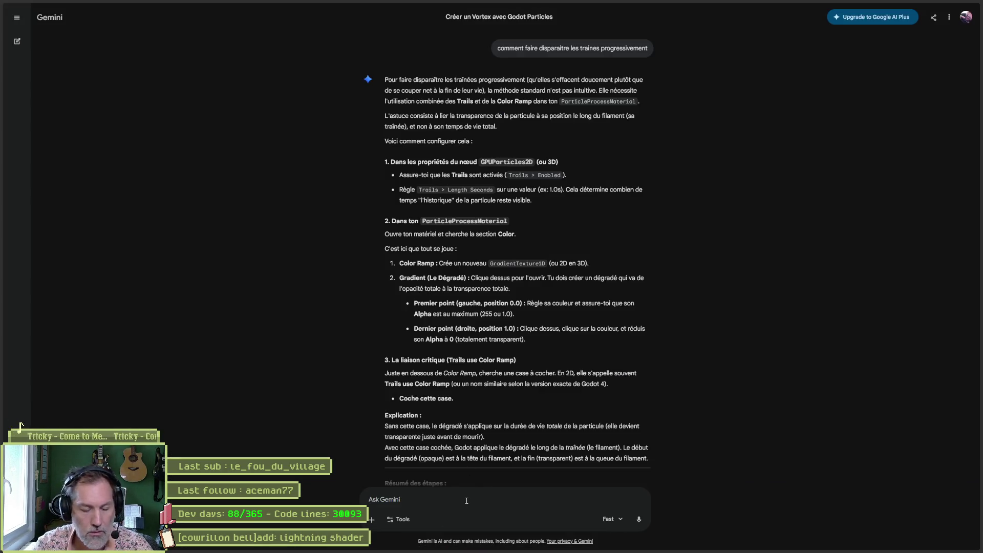
{"action": "type", "text": "c'est quoi '"}
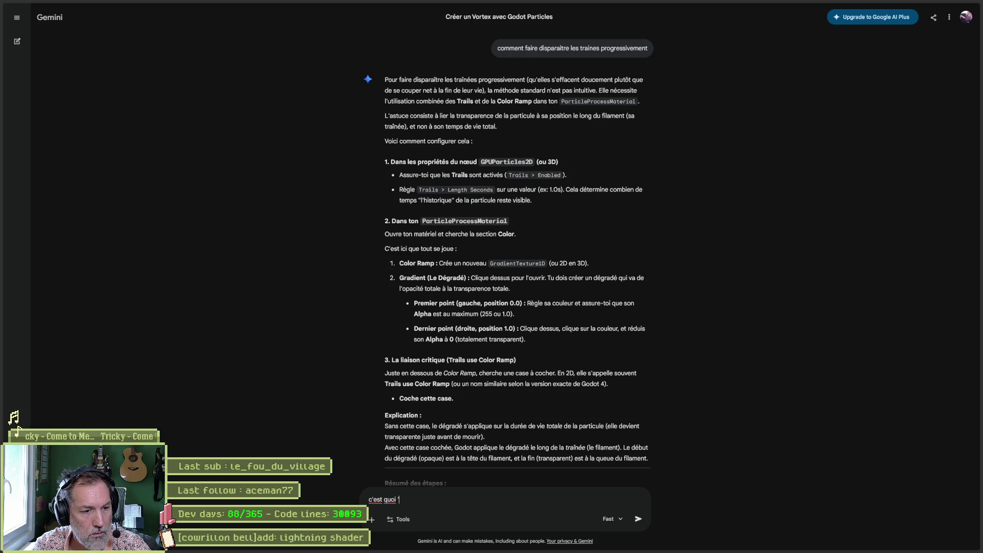
{"action": "type", "text": "interp to end"}
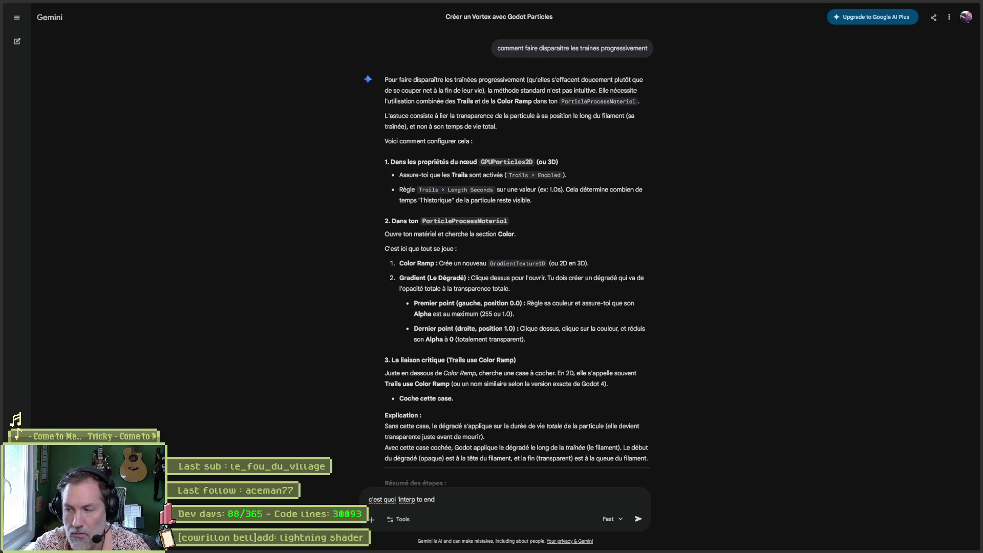
{"action": "type", "text": "' dans les partic"}
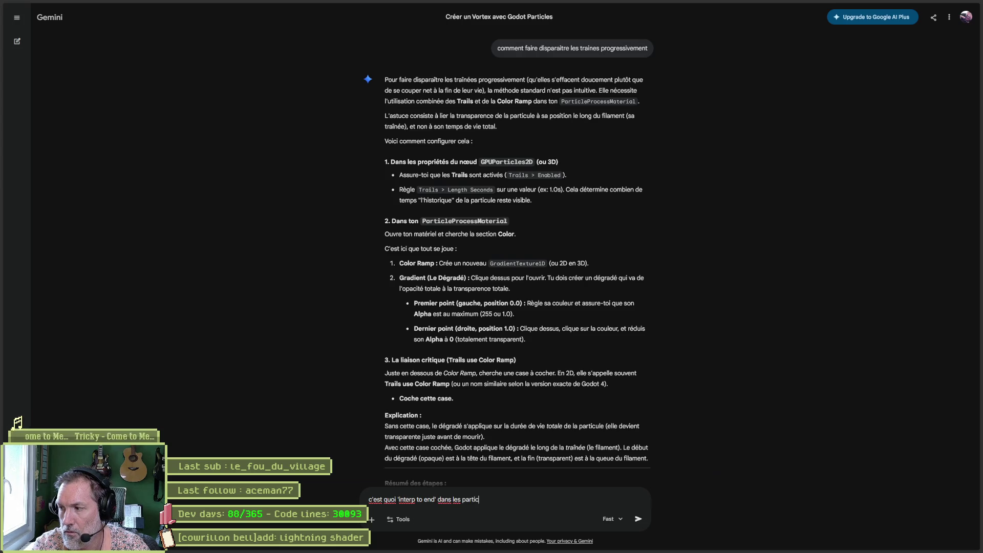
{"action": "type", "text": "ules"}
{"action": "key", "text": "Return"}
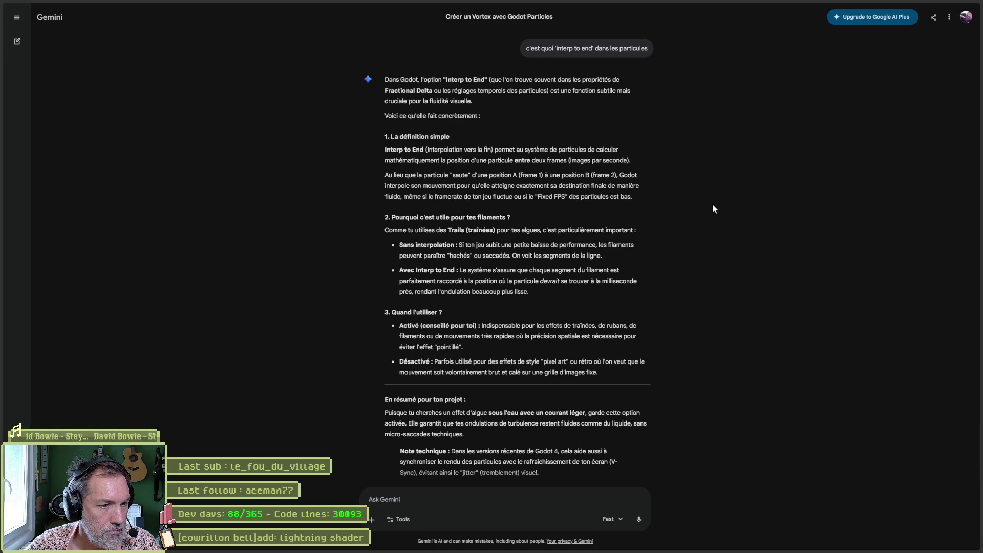
{"action": "left_click", "coordinate": [934, 12]}
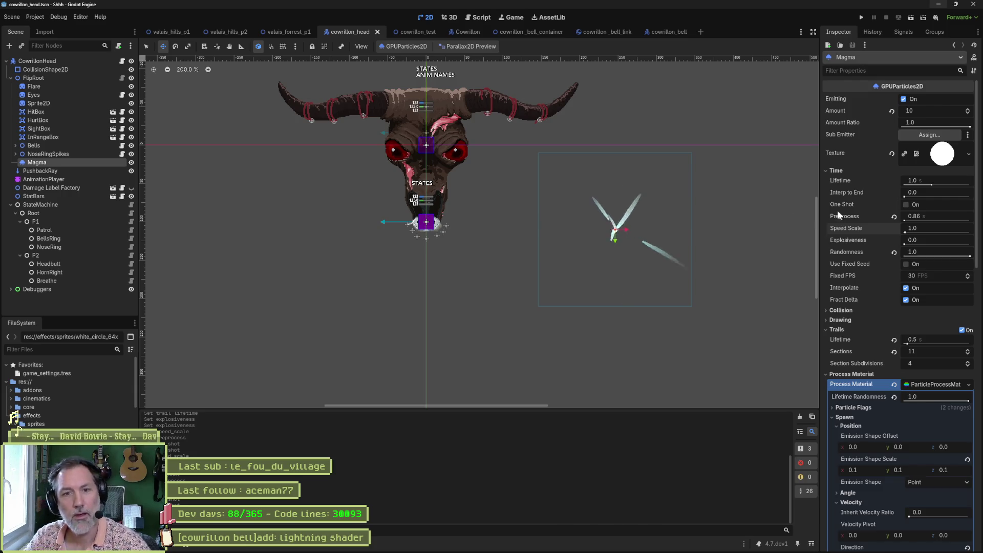
Step: Raise Interp to End, bring it back to 0, and reset Preprocess to 0
{"action": "left_click_drag", "start_coordinate": [905, 197], "coordinate": [970, 197]}
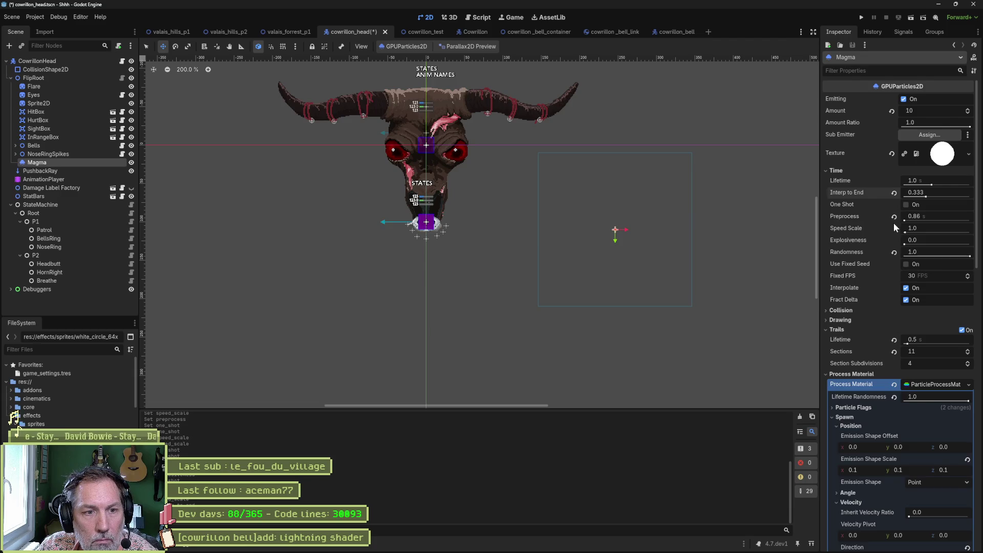
{"action": "scroll", "coordinate": [604, 234], "scroll_direction": "up", "scroll_amount": 4}
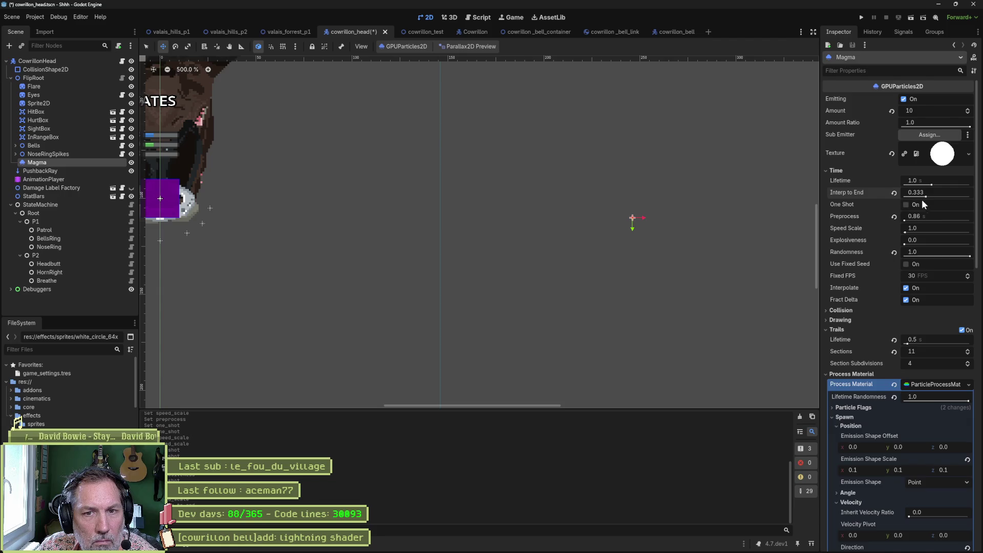
{"action": "left_click_drag", "start_coordinate": [926, 196], "coordinate": [918, 199]}
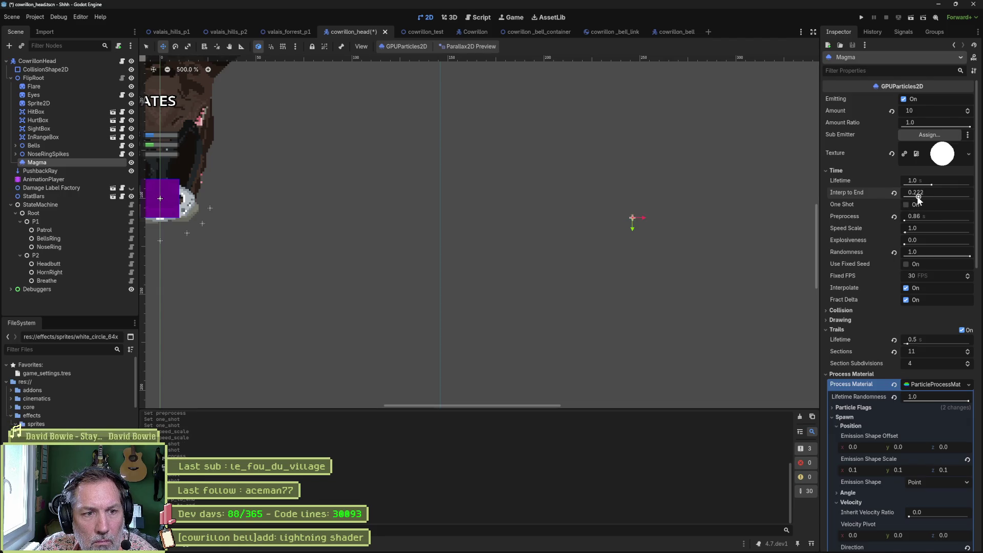
{"action": "left_click_drag", "start_coordinate": [918, 197], "coordinate": [893, 193]}
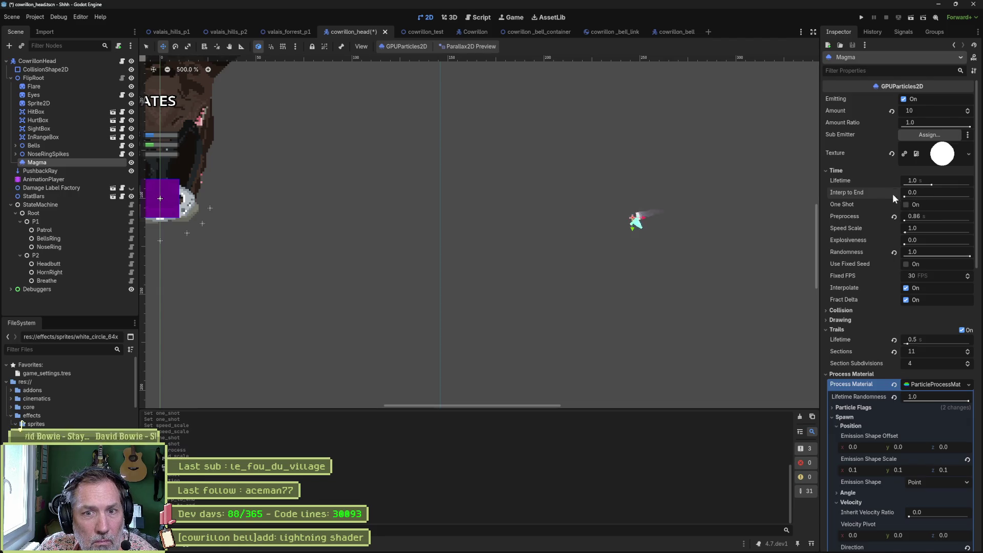
{"action": "left_click", "coordinate": [892, 218]}
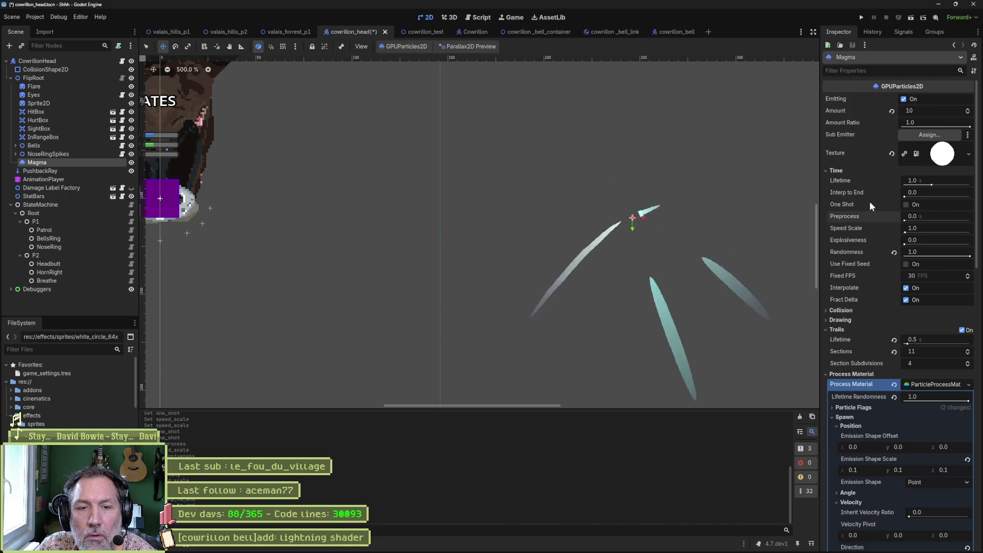
{"action": "scroll", "coordinate": [869, 201], "scroll_direction": "down", "scroll_amount": 2}
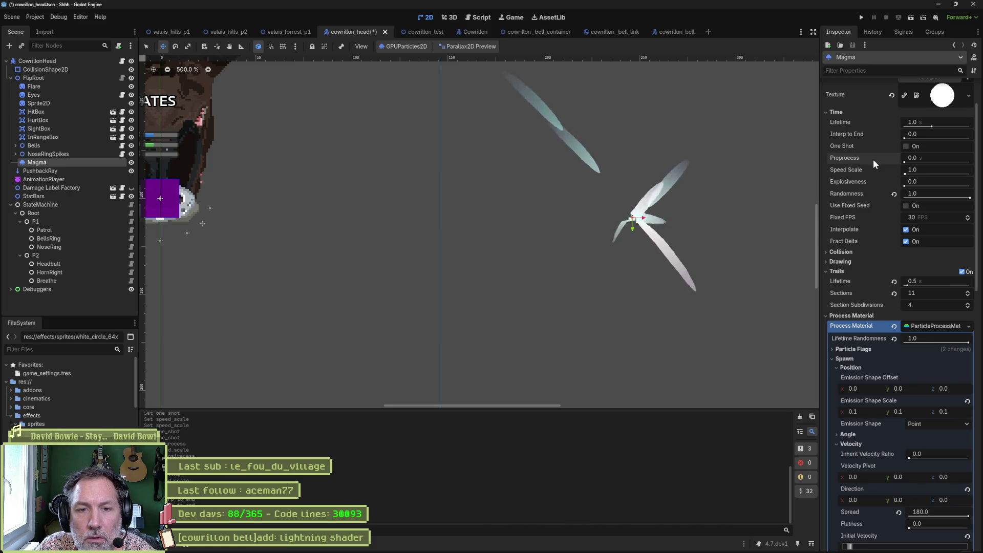
Step: Test Use Fixed Seed, Fract Delta and Interpolate, restore their original states, then move from Time to Collision
{"action": "left_click", "coordinate": [906, 206]}
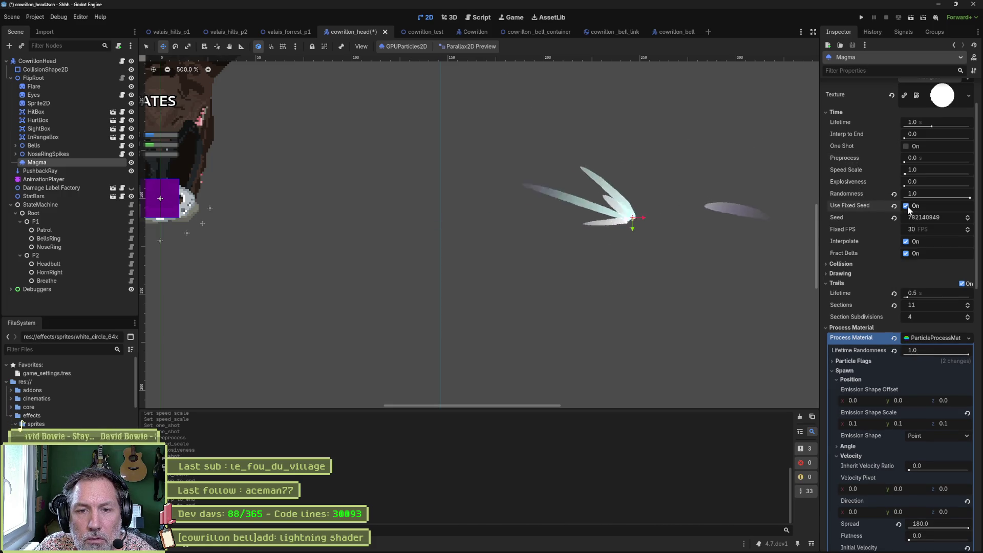
{"action": "left_click", "coordinate": [906, 206]}
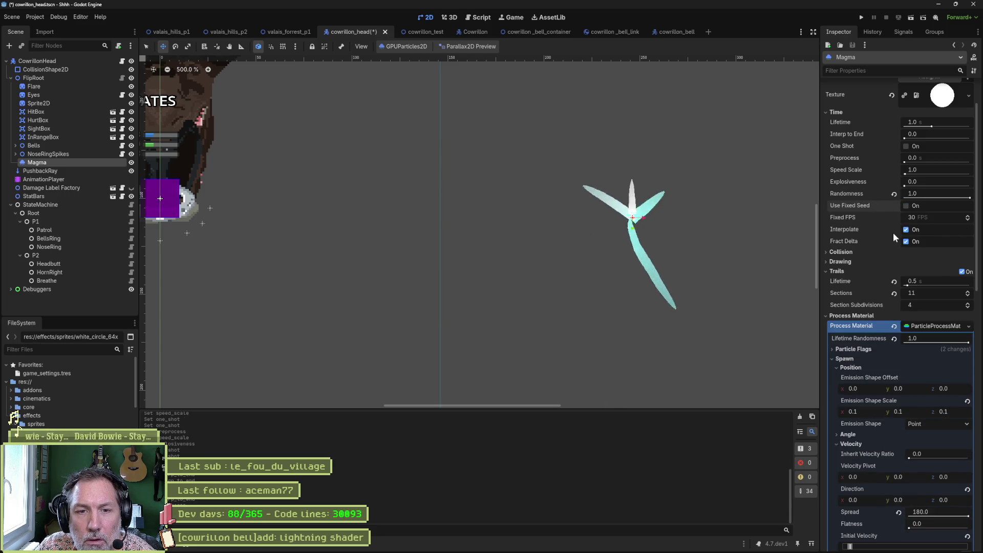
{"action": "left_click", "coordinate": [905, 241]}
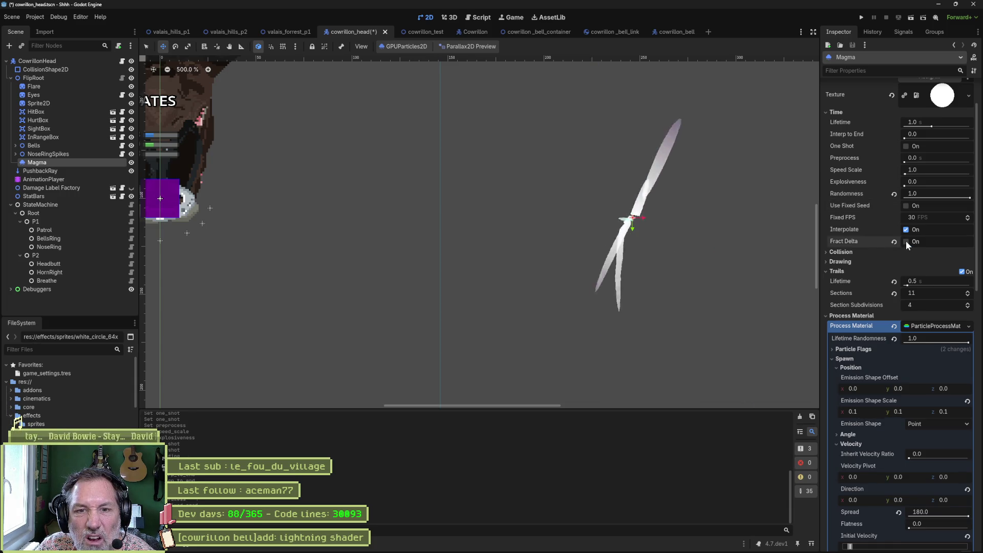
{"action": "left_click", "coordinate": [905, 241]}
{"action": "left_click", "coordinate": [905, 229]}
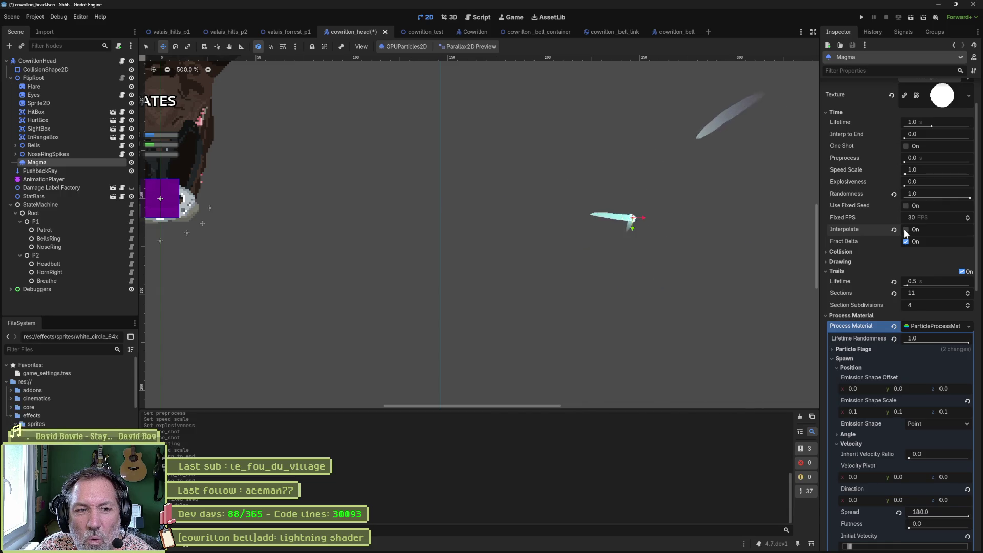
{"action": "left_click", "coordinate": [905, 229]}
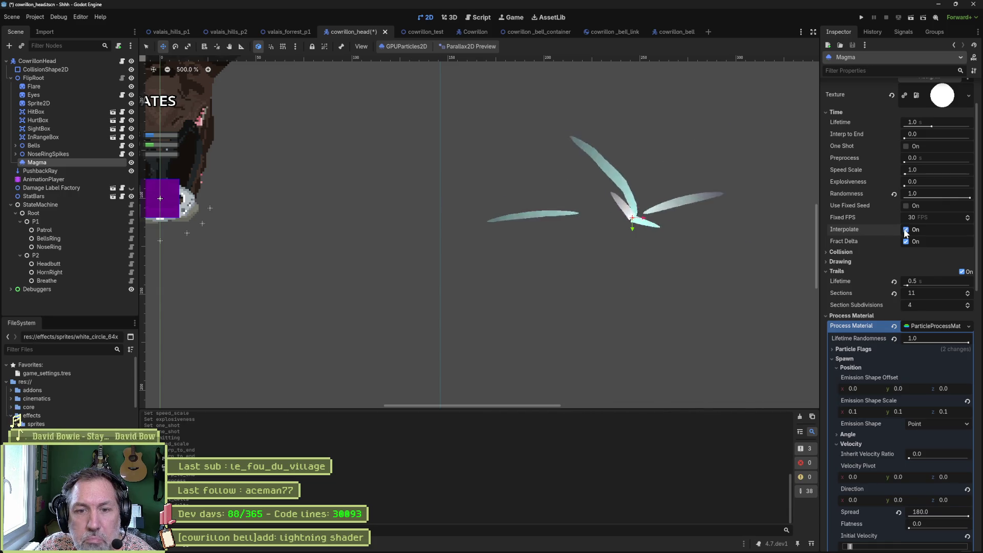
{"action": "left_click", "coordinate": [836, 112]}
{"action": "left_click", "coordinate": [842, 122]}
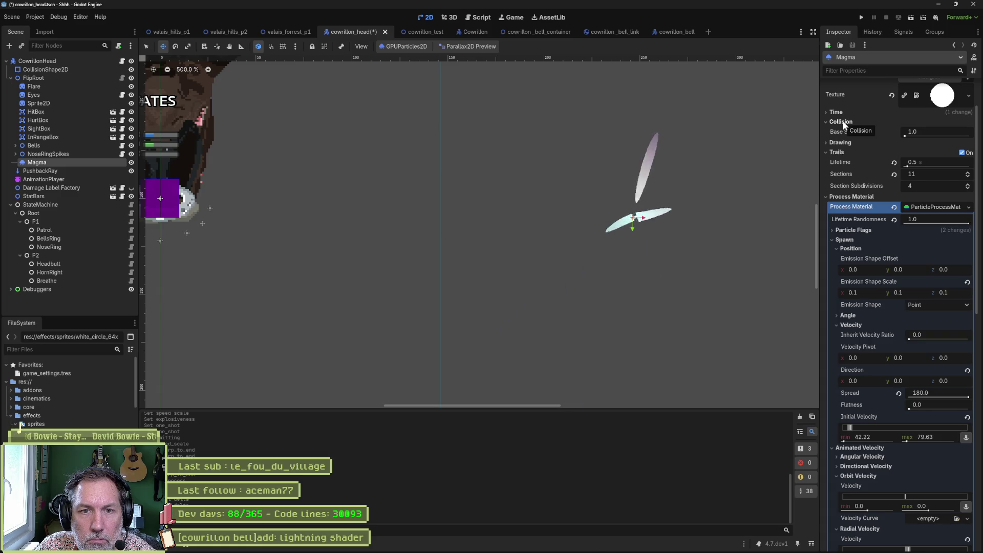
Step: Fold Collision, peek at Drawing, and compare Magma with Trails off versus on, keeping them on
{"action": "mouse_move", "coordinate": [844, 133]}
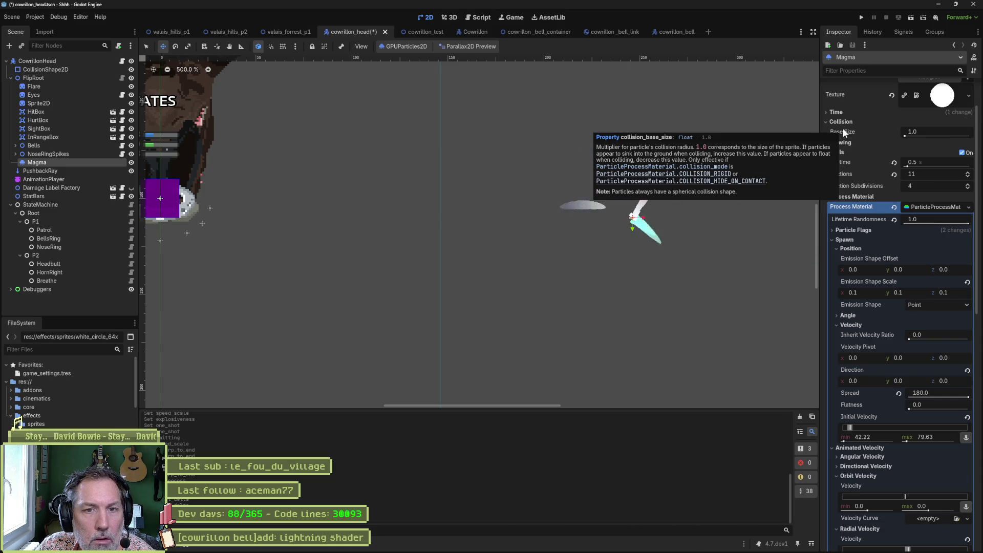
{"action": "left_click", "coordinate": [843, 123]}
{"action": "left_click", "coordinate": [850, 132]}
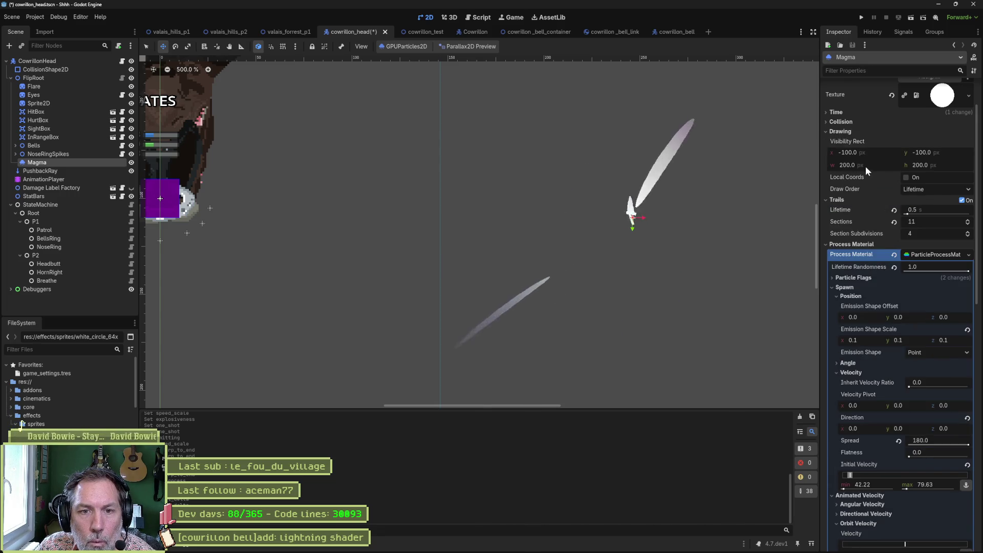
{"action": "left_click", "coordinate": [845, 132]}
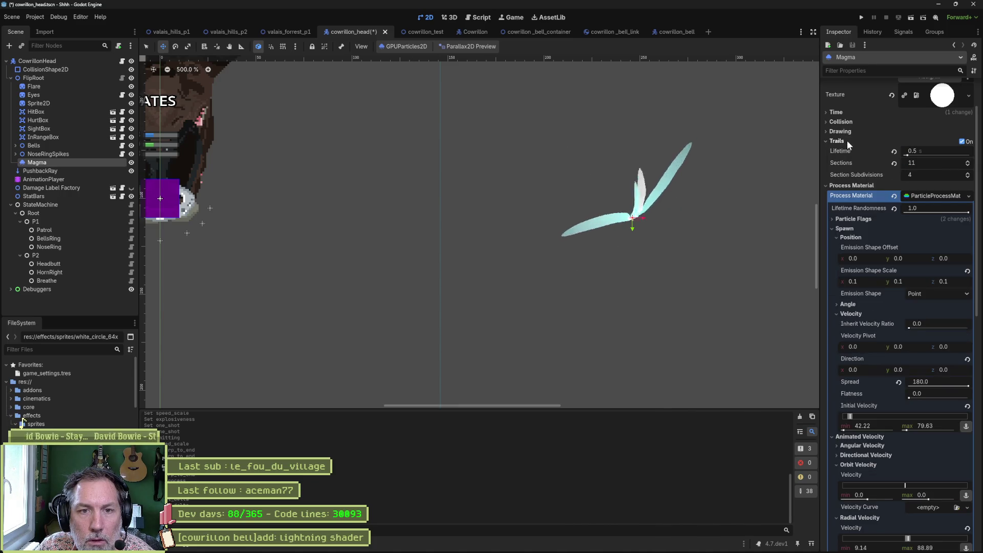
{"action": "left_click", "coordinate": [962, 142]}
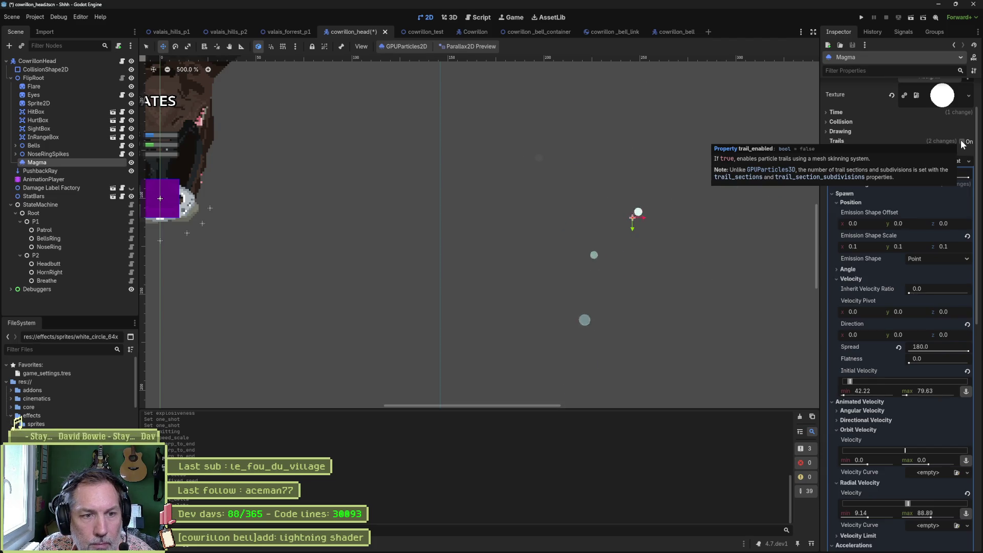
{"action": "left_click", "coordinate": [961, 142]}
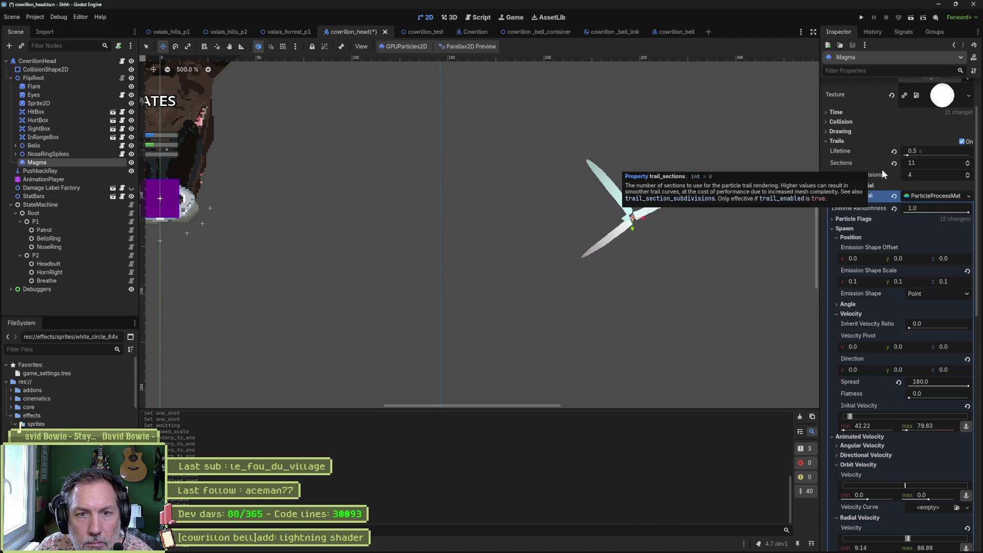
Step: Collapse the Trails, Spawn, Animated Velocity, Accelerations and Display sections
{"action": "left_click", "coordinate": [837, 142]}
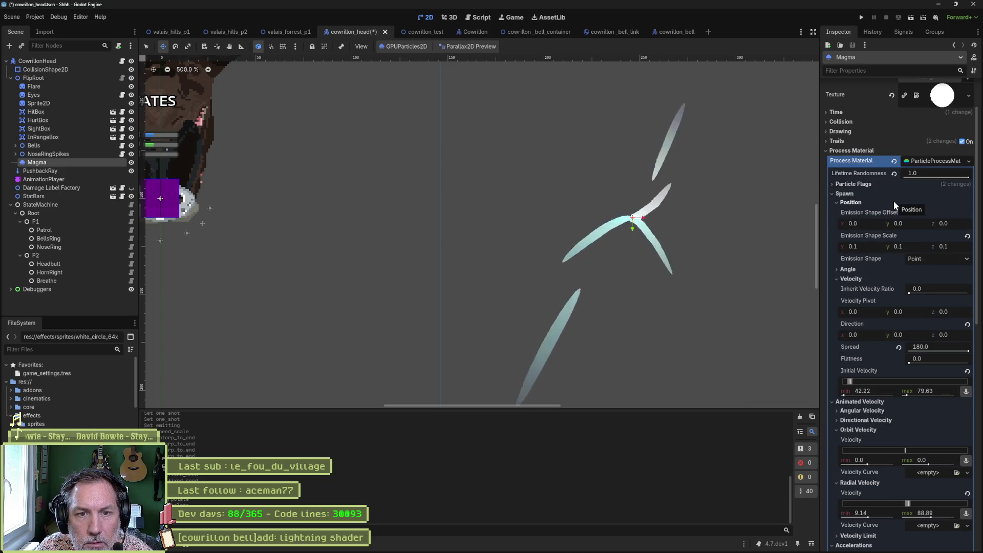
{"action": "left_click", "coordinate": [844, 194]}
{"action": "left_click", "coordinate": [845, 203]}
{"action": "left_click", "coordinate": [843, 213]}
{"action": "left_click", "coordinate": [845, 222]}
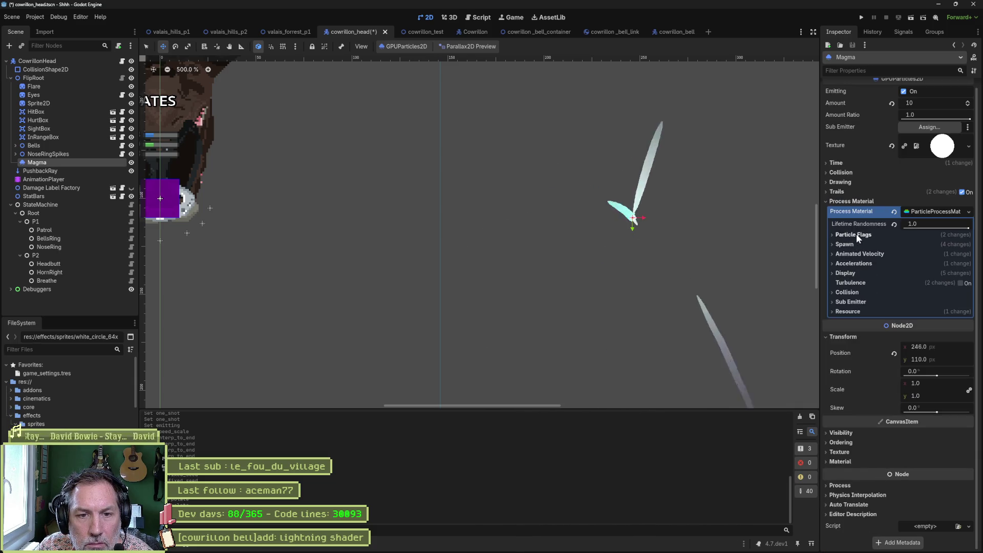
Step: Toggle Align Y off and back on in Particle Flags, then expand spawn position settings
{"action": "left_click", "coordinate": [856, 234]}
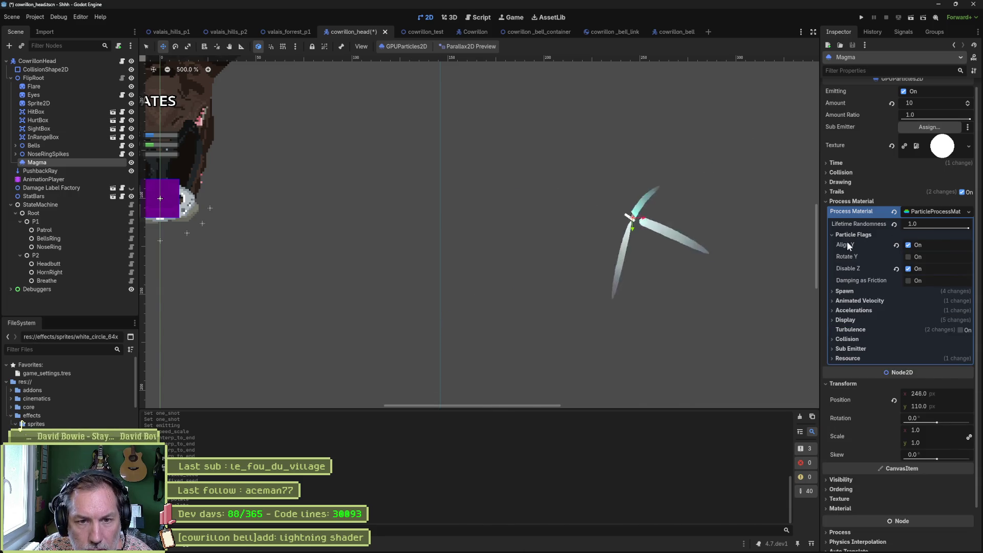
{"action": "left_click", "coordinate": [909, 245]}
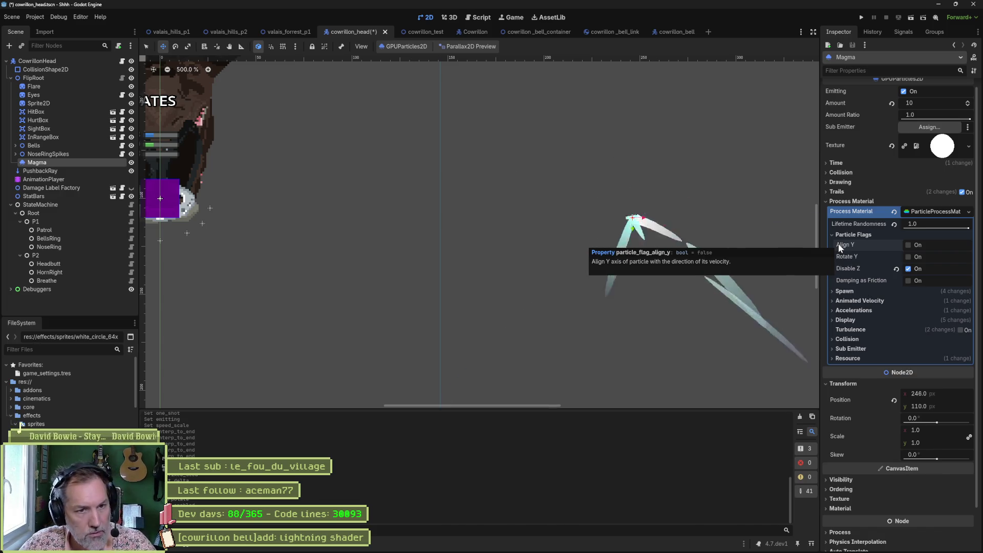
{"action": "left_click", "coordinate": [907, 247]}
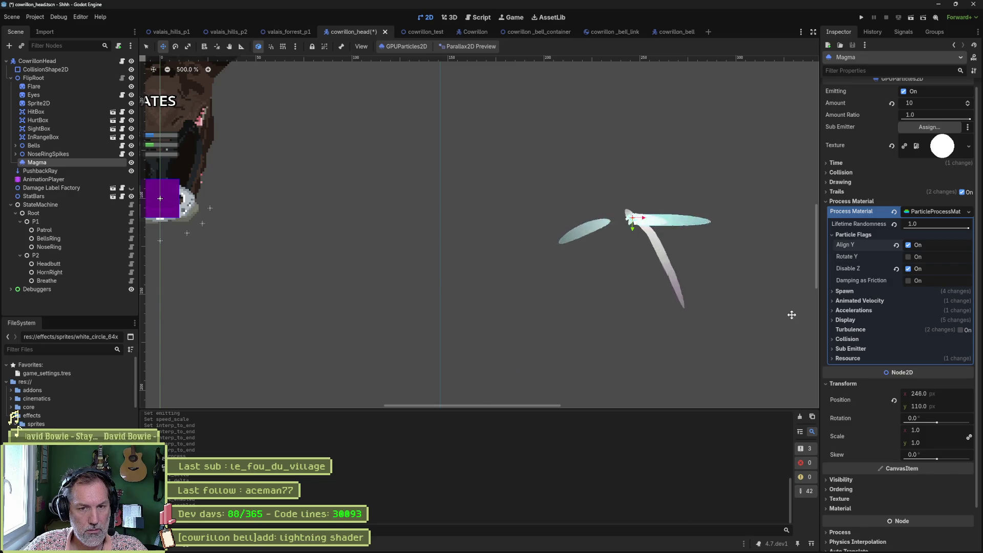
{"action": "left_click", "coordinate": [850, 291]}
{"action": "left_click", "coordinate": [858, 236]}
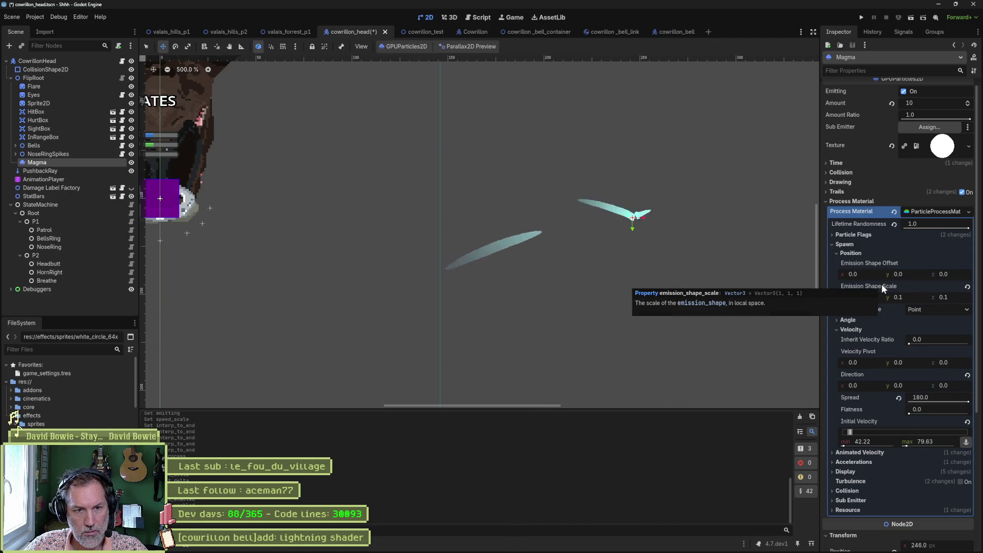
Step: Set Emission Shape Scale x, y and z to 1
{"action": "mouse_move", "coordinate": [909, 299]}
{"action": "left_mouse_down"}
{"action": "mouse_move", "coordinate": [952, 299]}
{"action": "mouse_move", "coordinate": [912, 296]}
{"action": "left_mouse_up"}
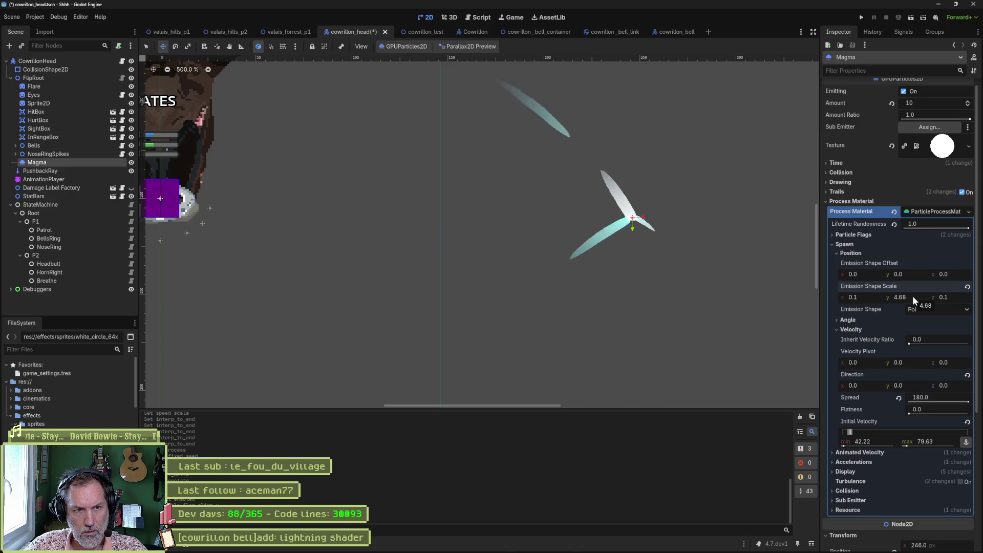
{"action": "left_click", "coordinate": [868, 299]}
{"action": "type", "text": "1"}
{"action": "key", "text": "Tab"}
{"action": "type", "text": "1"}
{"action": "key", "text": "Tab"}
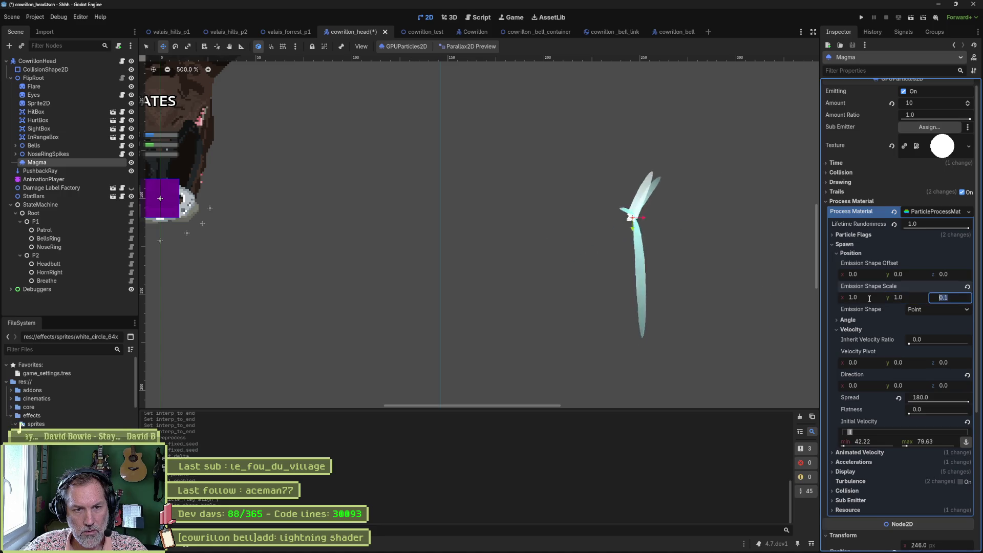
{"action": "type", "text": "1"}
{"action": "key", "text": "Return"}
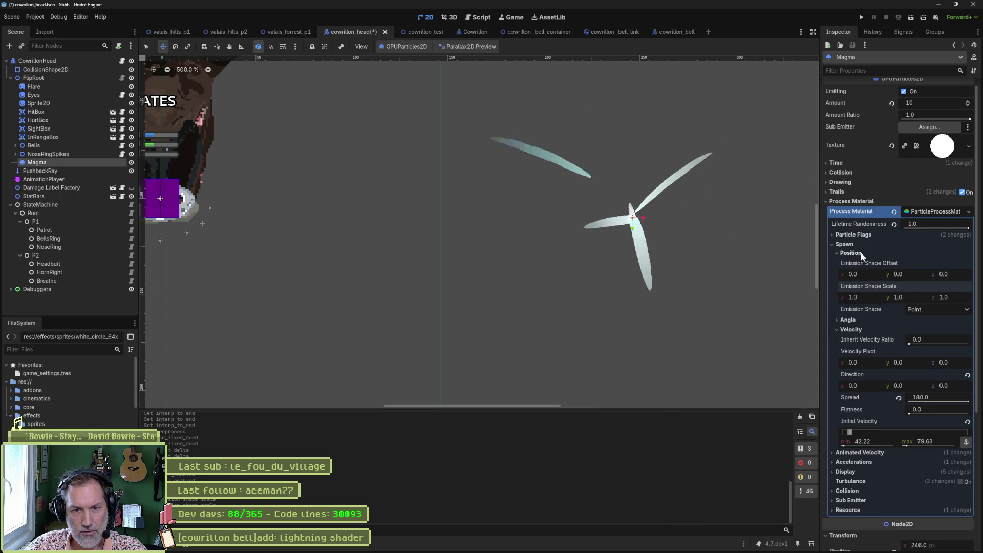
Step: Preview Sphere, Sphere Surface, Box and Points emission shapes on the Magma particles
{"action": "left_click", "coordinate": [925, 308]}
{"action": "left_click", "coordinate": [932, 329]}
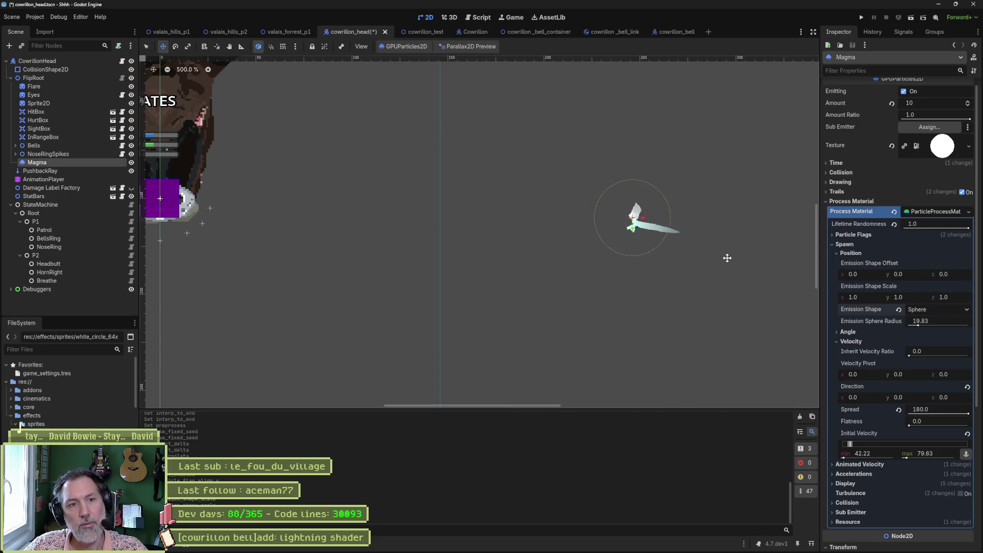
{"action": "left_click", "coordinate": [945, 309]}
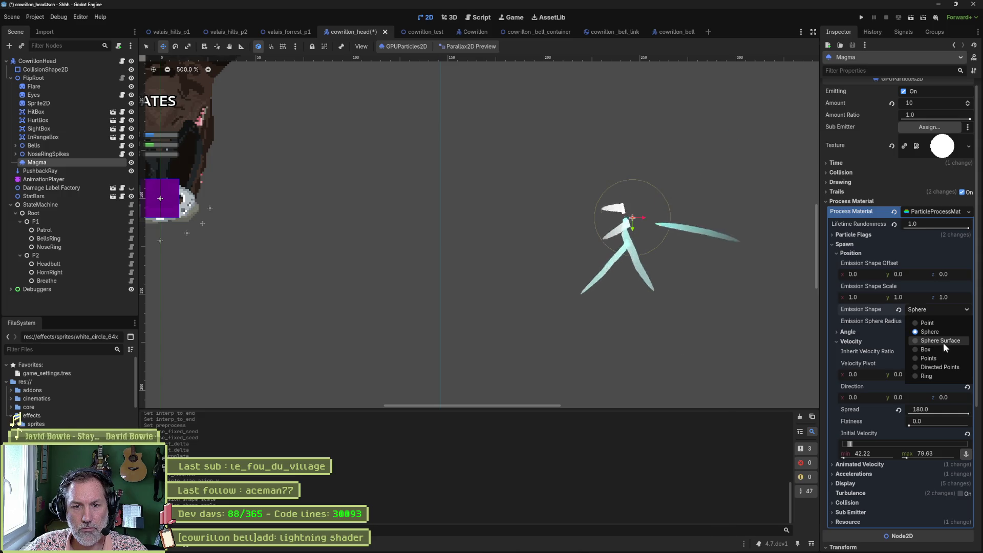
{"action": "left_click", "coordinate": [943, 341]}
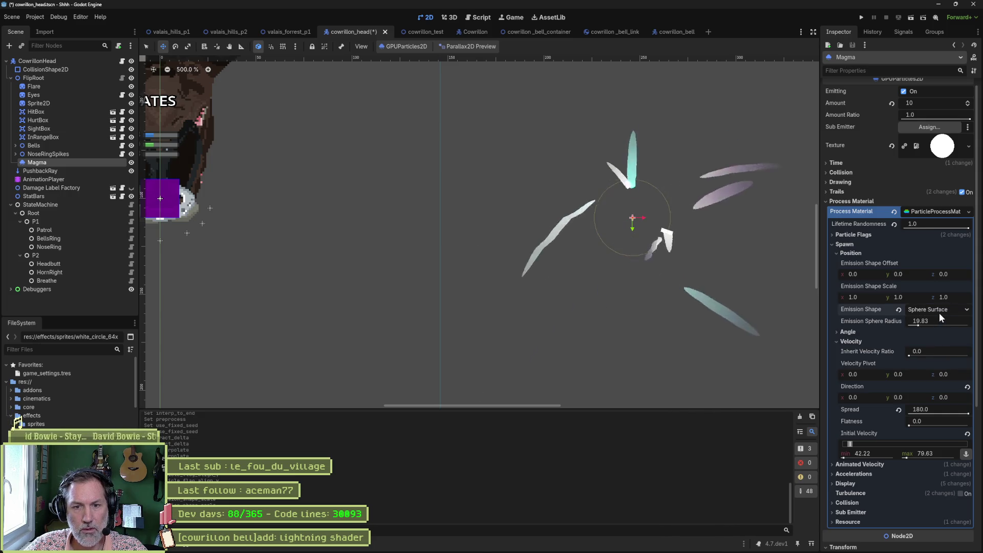
{"action": "left_click", "coordinate": [940, 310]}
{"action": "left_click", "coordinate": [944, 350]}
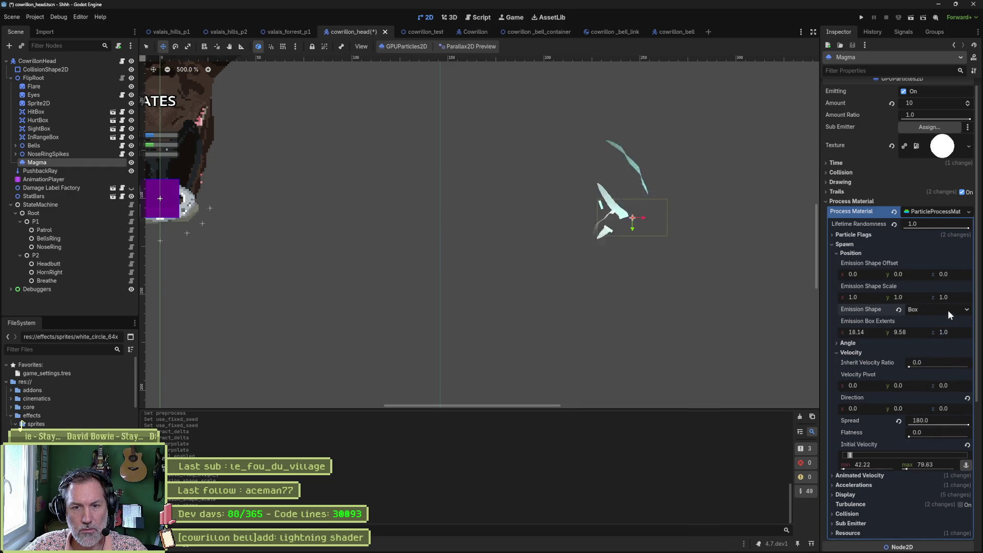
{"action": "left_click", "coordinate": [947, 309]}
{"action": "left_click", "coordinate": [941, 358]}
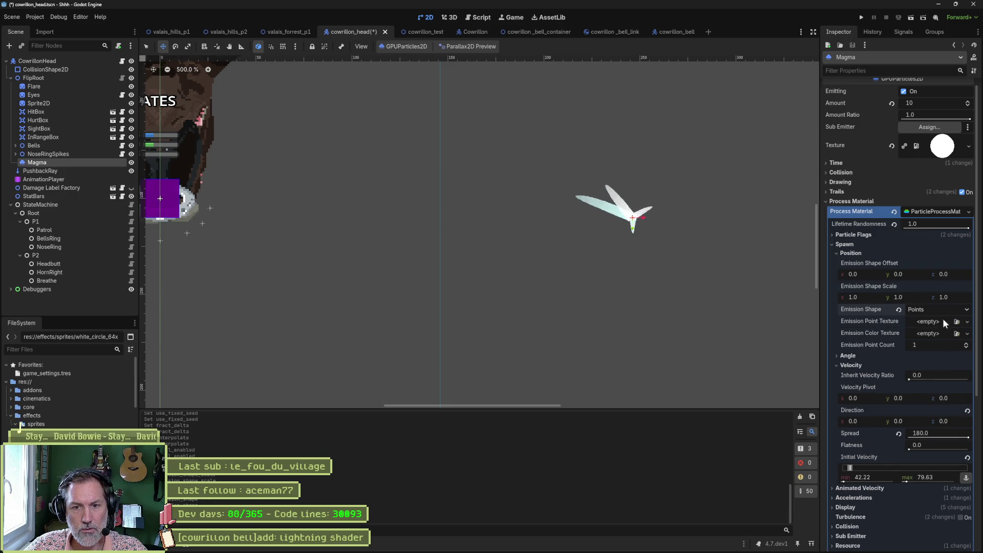
Step: Try Ring emission, then return to Point and collapse the spawn position settings
{"action": "left_click", "coordinate": [941, 309]}
{"action": "left_click", "coordinate": [935, 377]}
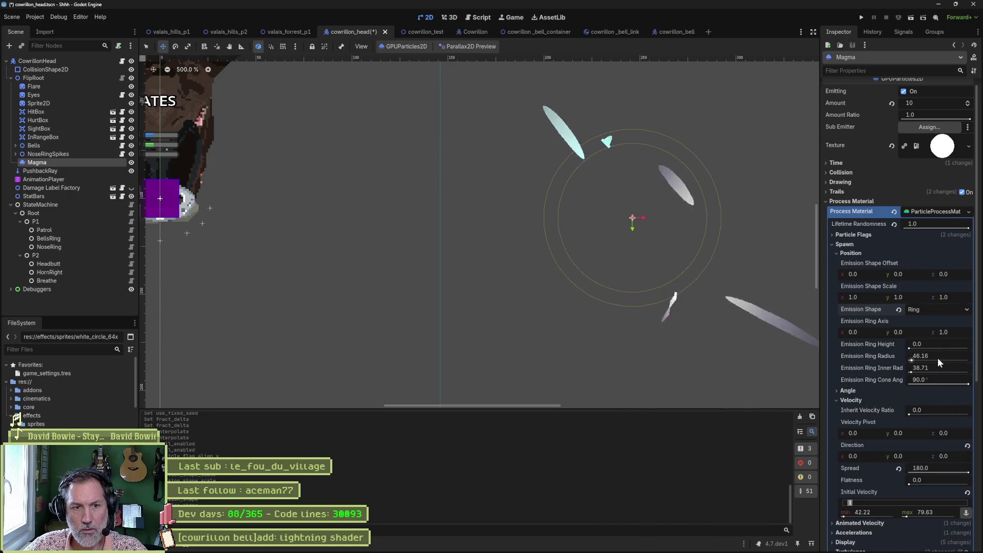
{"action": "left_click", "coordinate": [934, 311]}
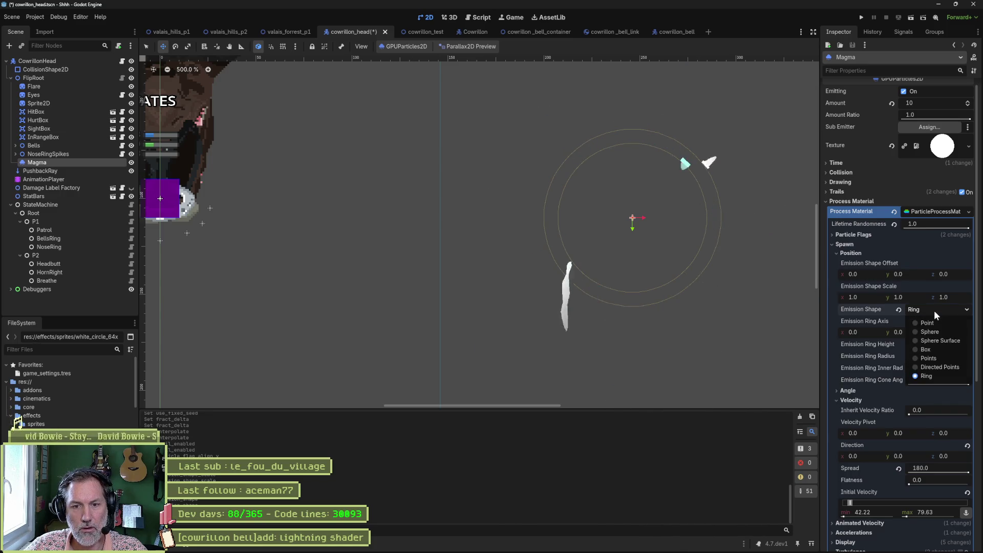
{"action": "left_click", "coordinate": [935, 320]}
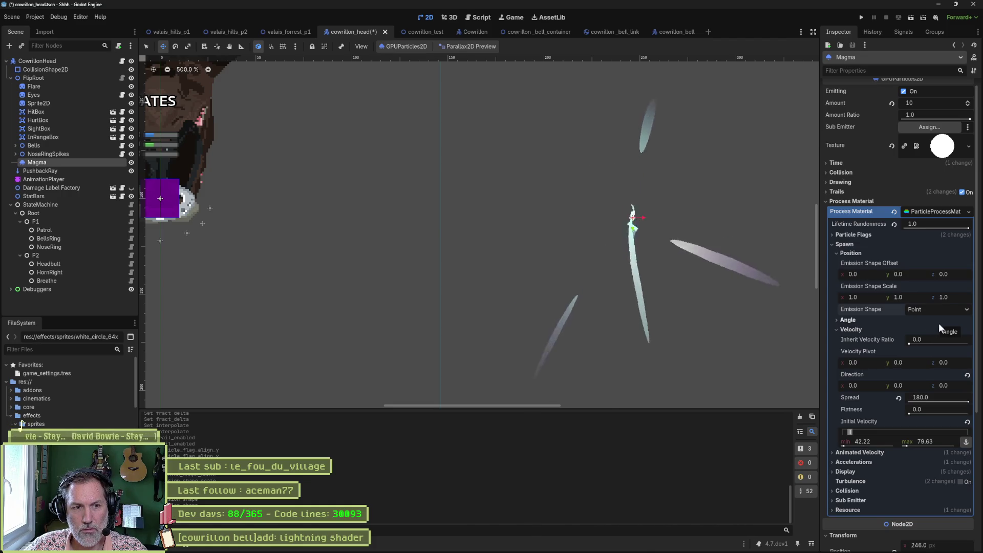
{"action": "left_click", "coordinate": [851, 253]}
Step: Set the spawn Angle range to -720 minimum and 720 maximum
{"action": "left_click", "coordinate": [850, 262]}
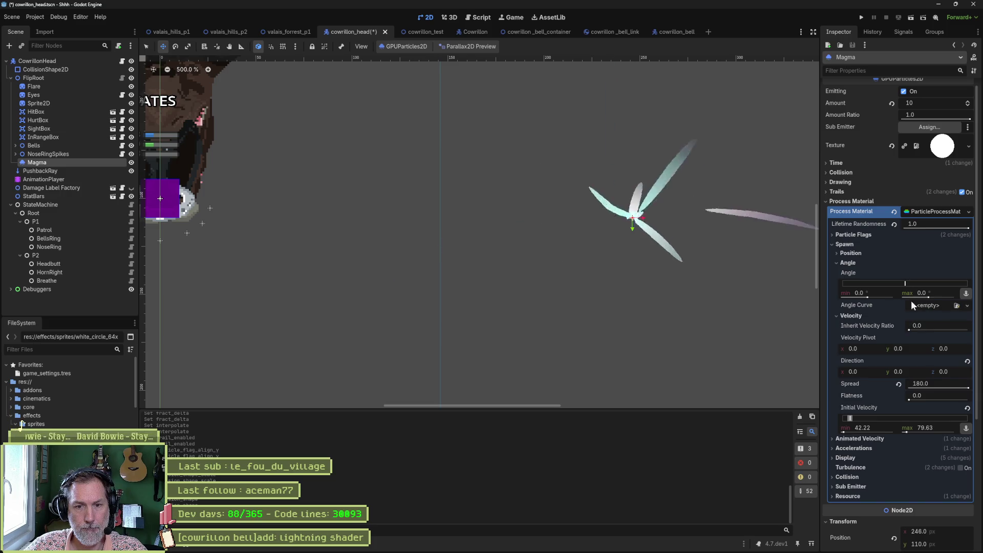
{"action": "scroll", "coordinate": [913, 438], "scroll_direction": "down", "scroll_amount": 2}
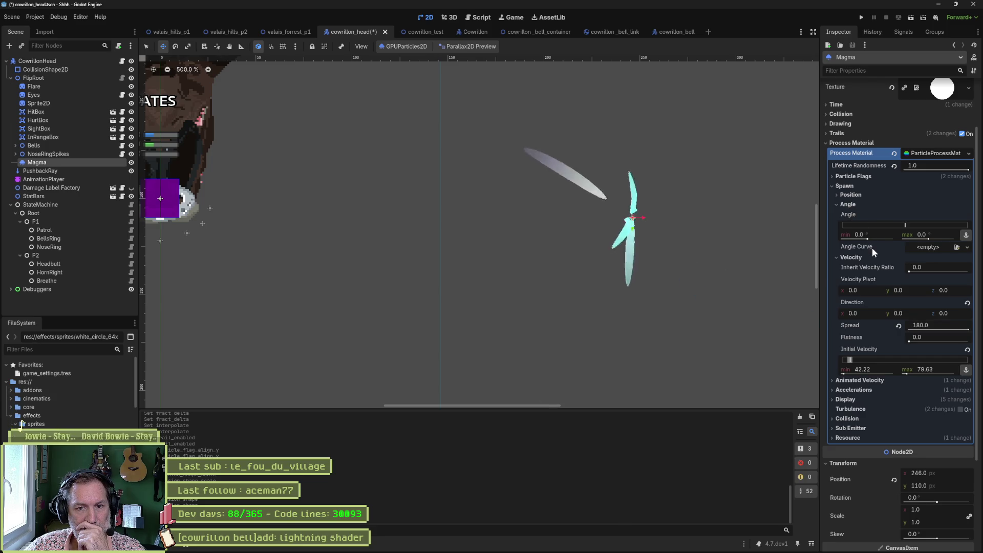
{"action": "left_click_drag", "start_coordinate": [917, 237], "coordinate": [951, 239]}
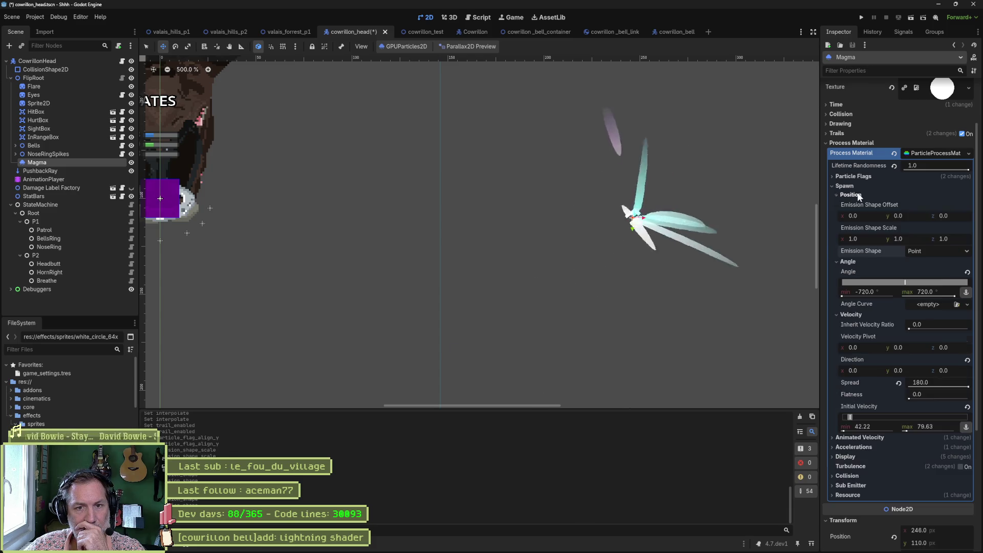
{"action": "left_click", "coordinate": [854, 176]}
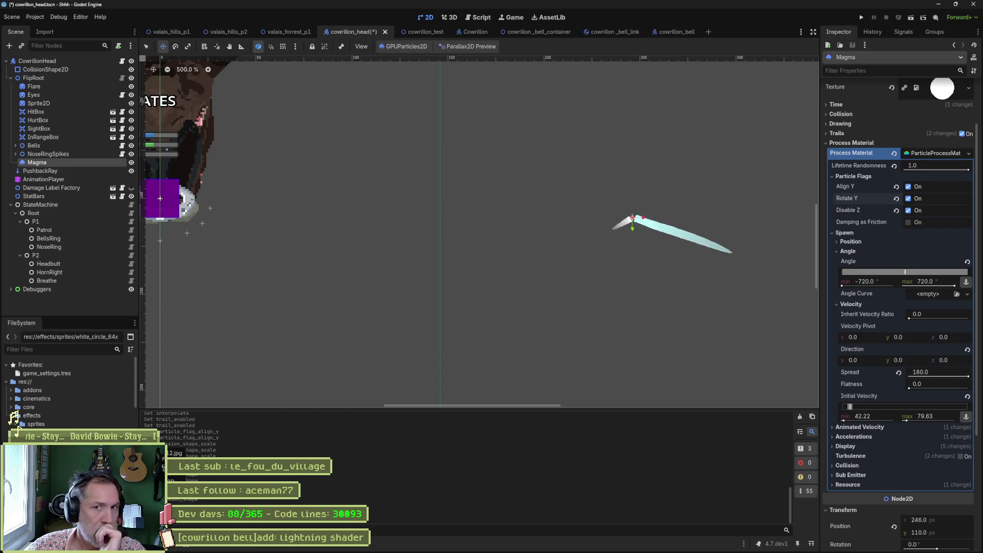
Step: Clear the Magma particles' white circle texture so Texture reads <empty>
{"action": "left_click", "coordinate": [968, 88]}
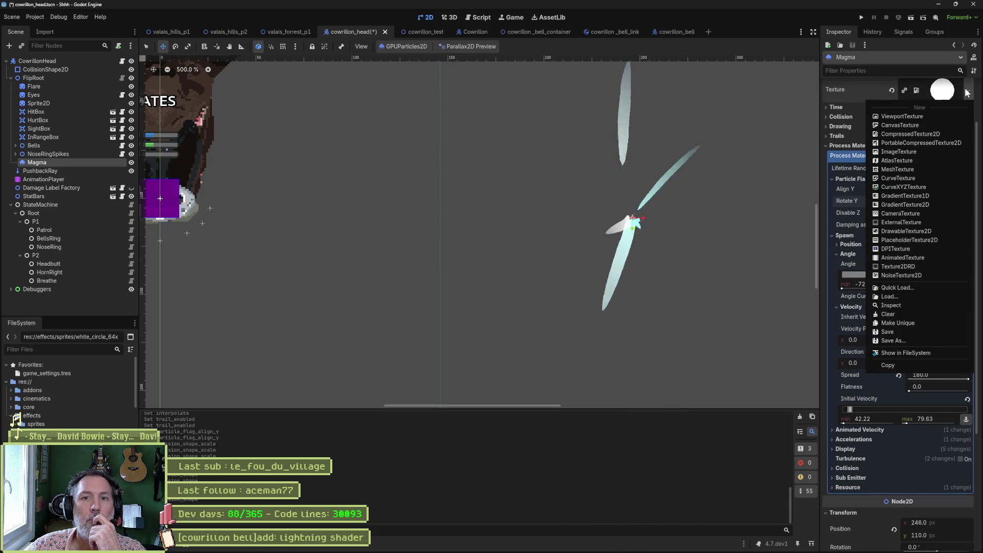
{"action": "left_click", "coordinate": [891, 92]}
{"action": "left_click", "coordinate": [891, 92]}
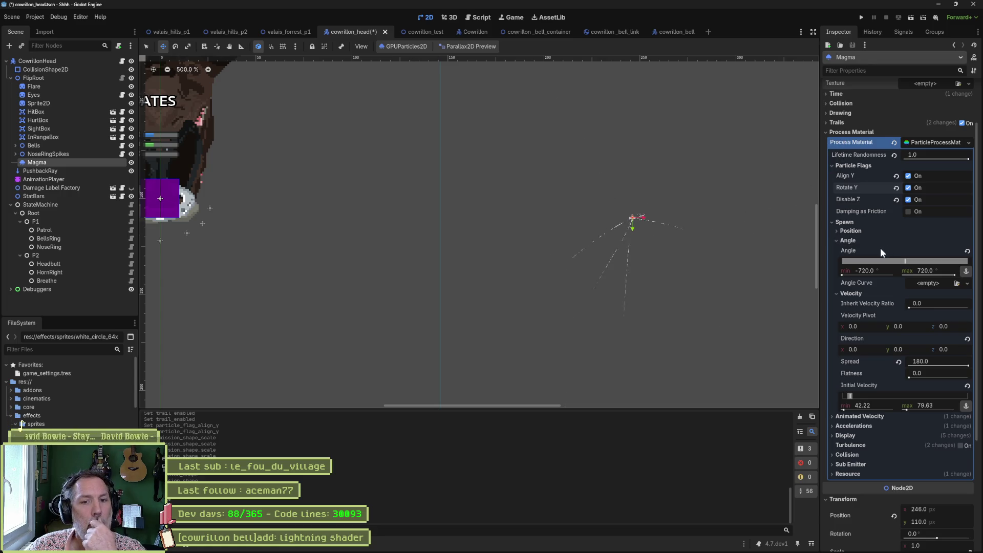
{"action": "left_click", "coordinate": [839, 112]}
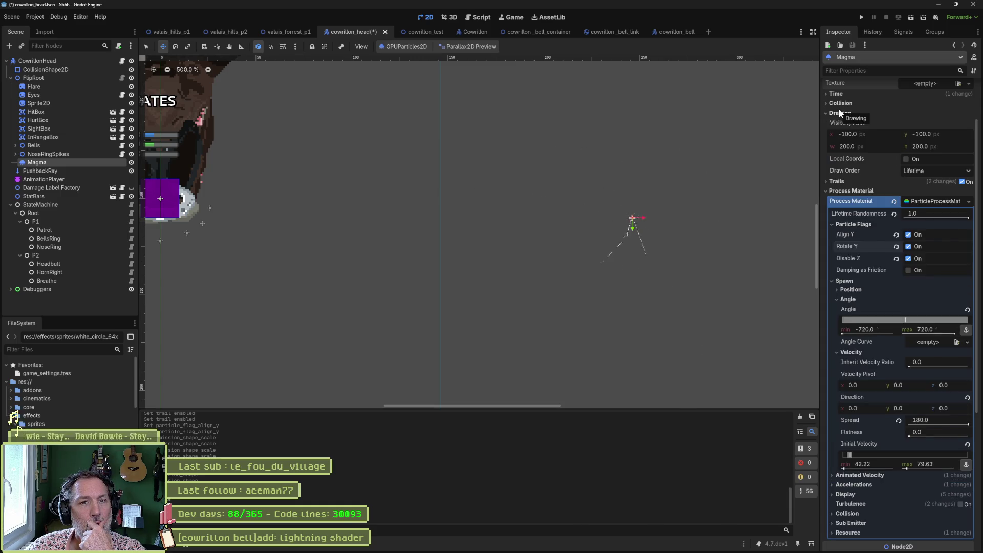
{"action": "left_click", "coordinate": [838, 112]}
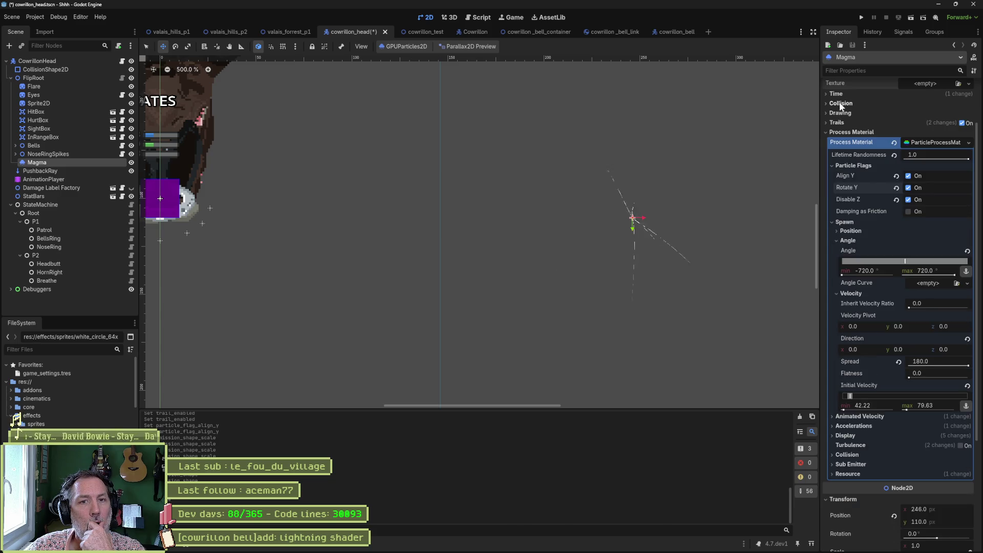
{"action": "left_click", "coordinate": [840, 94]}
{"action": "left_click", "coordinate": [841, 94]}
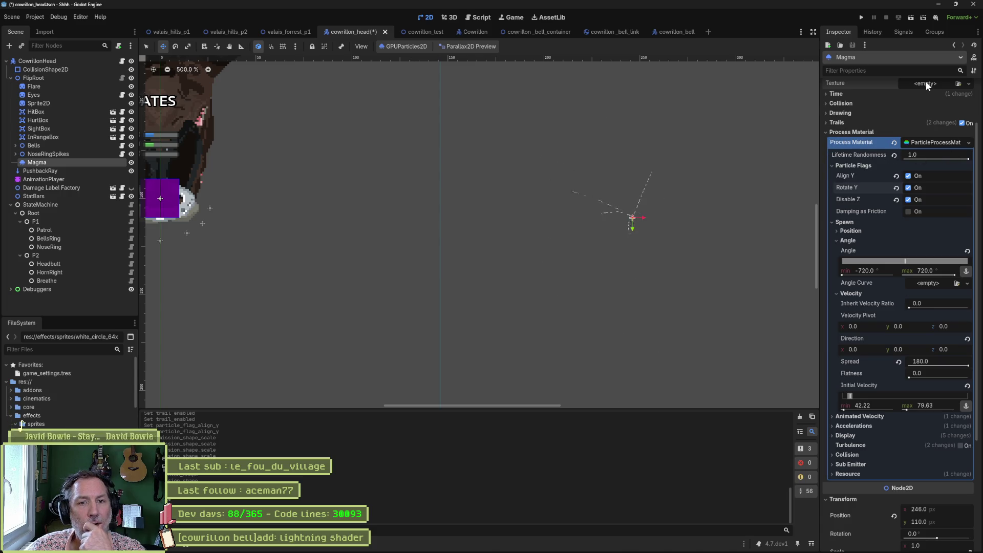
{"action": "left_click", "coordinate": [857, 231]}
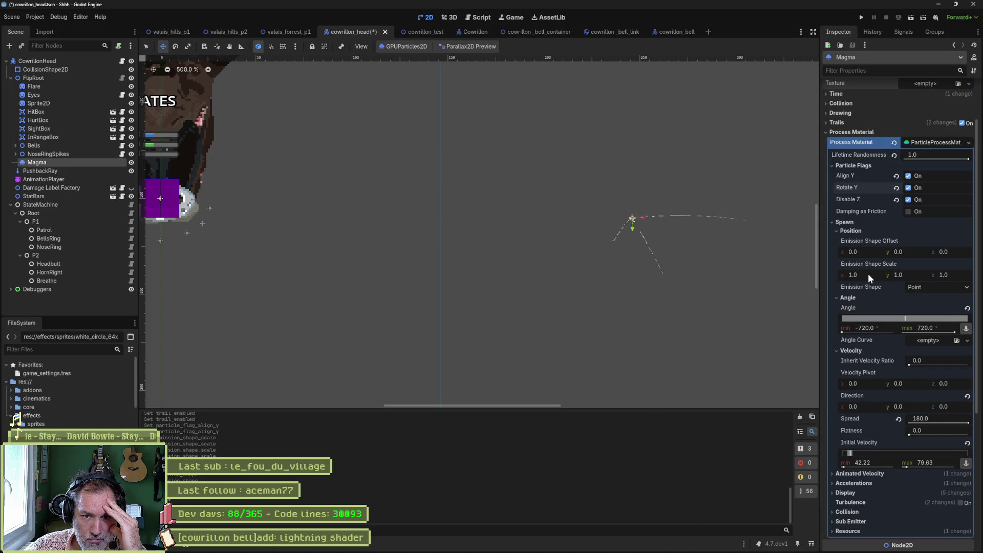
{"action": "left_click_drag", "start_coordinate": [867, 273], "coordinate": [893, 273]}
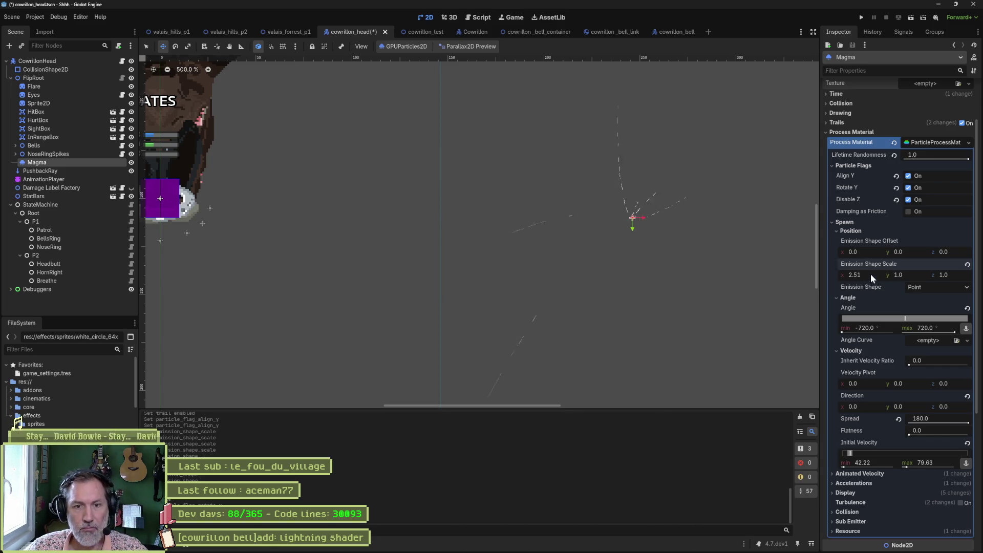
{"action": "type", "text": "0"}
{"action": "key", "text": "Tab"}
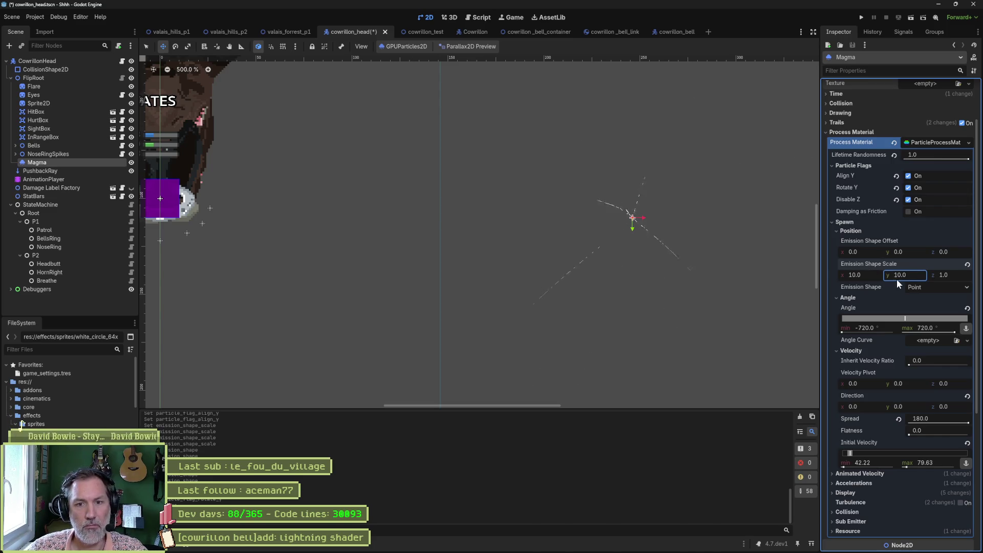
{"action": "left_click", "coordinate": [967, 266]}
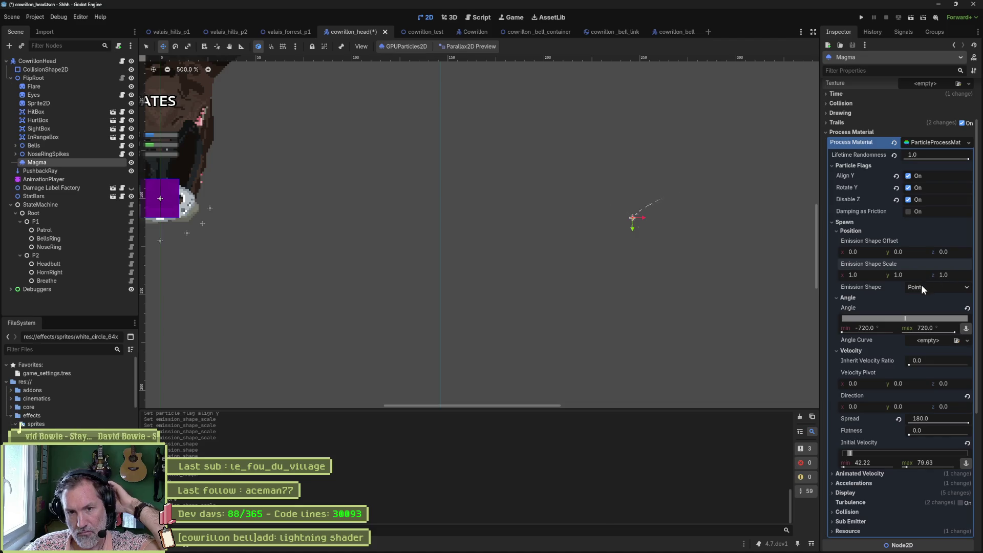
{"action": "left_click", "coordinate": [863, 231]}
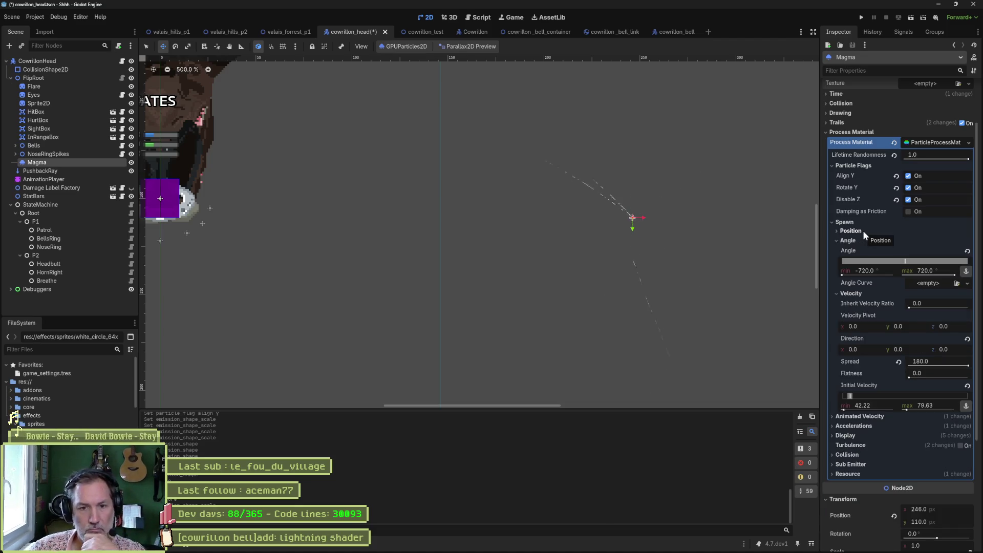
Step: Reset the Display Scale, then set its min and max to 23.22
{"action": "left_click", "coordinate": [845, 436]}
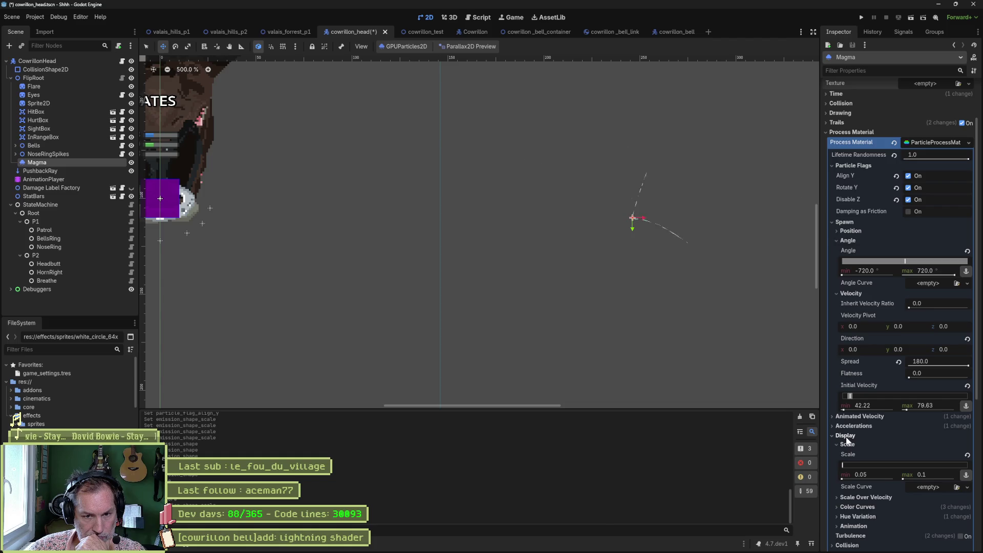
{"action": "left_click", "coordinate": [966, 456]}
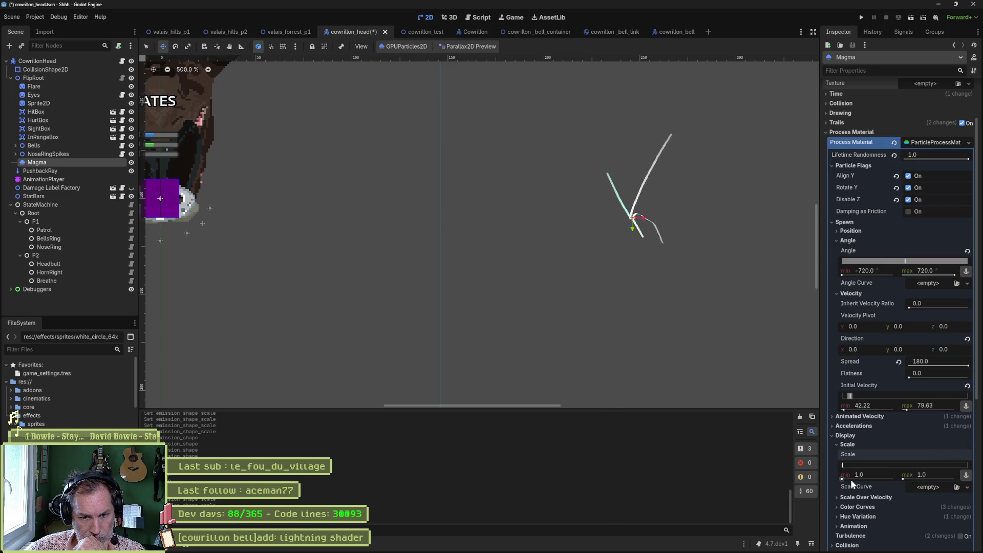
{"action": "left_click_drag", "start_coordinate": [843, 479], "coordinate": [844, 480]}
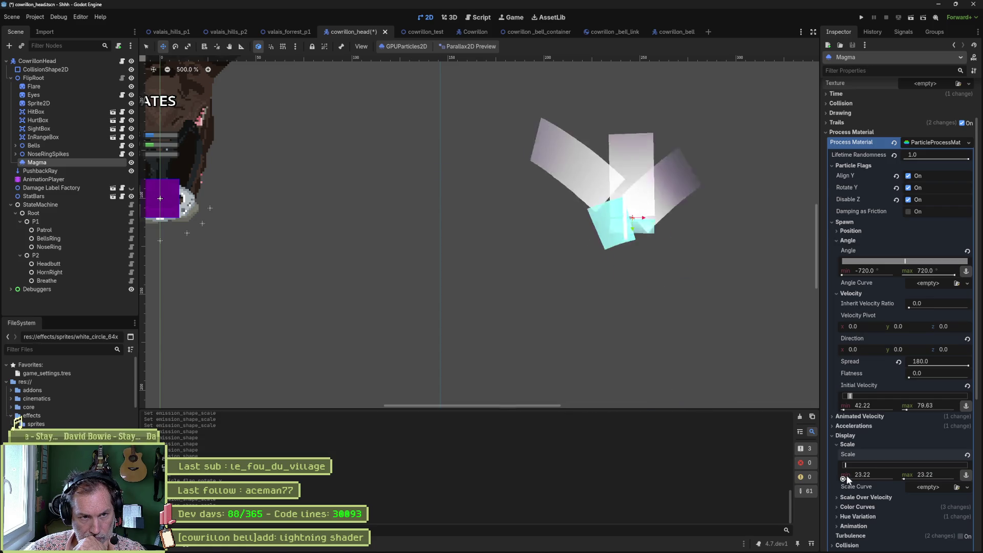
Step: Uncheck the Disable Z, Rotate Y and Align Y particle flags
{"action": "left_click", "coordinate": [907, 199]}
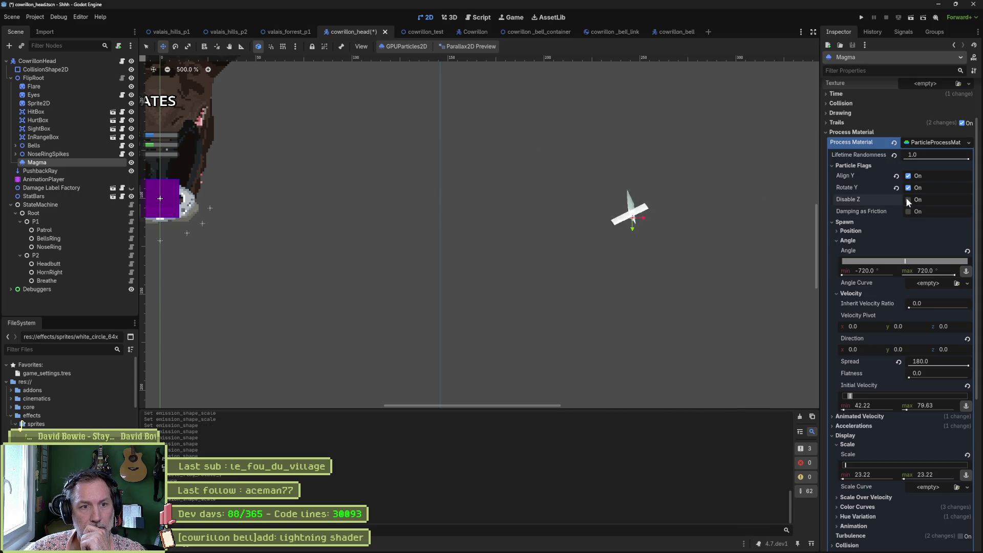
{"action": "left_click", "coordinate": [907, 185]}
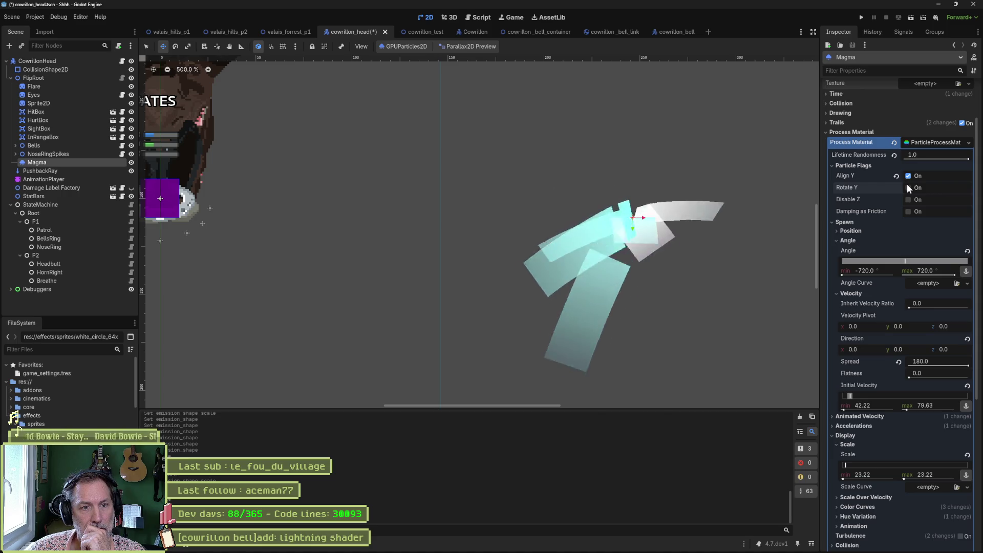
{"action": "left_click", "coordinate": [908, 175]}
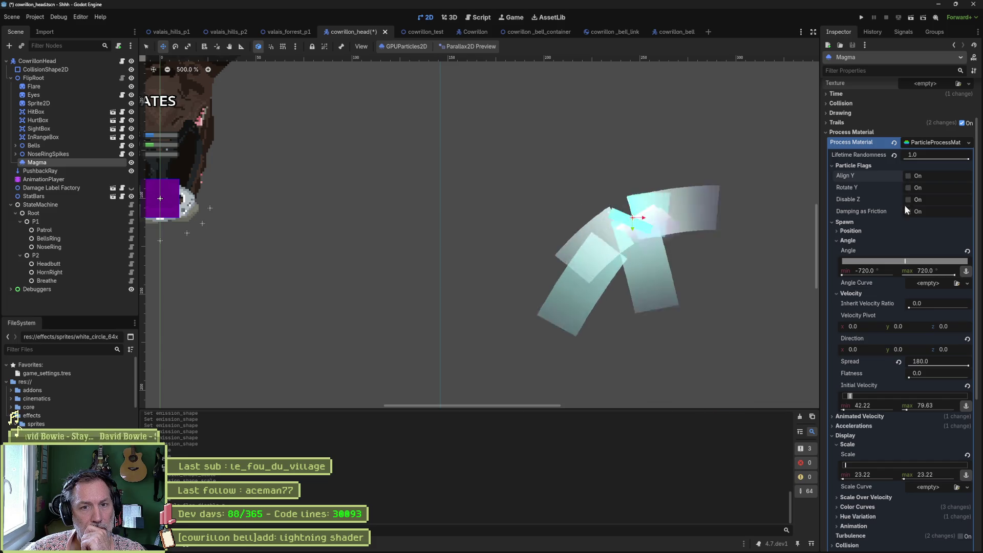
{"action": "left_click", "coordinate": [859, 166]}
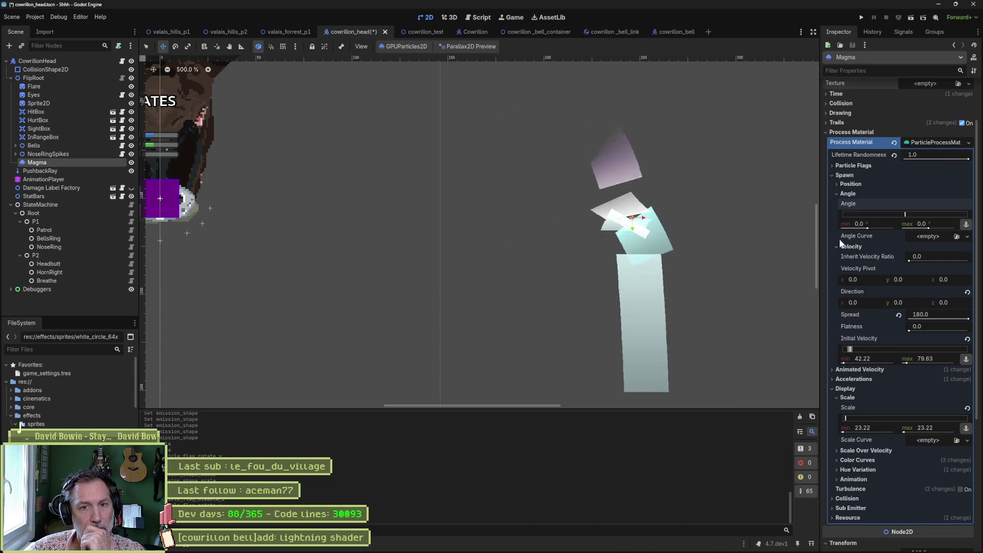
Step: Squash the emission shape's x scale to 0 in spawn position settings
{"action": "left_click", "coordinate": [852, 195]}
{"action": "left_click", "coordinate": [855, 185]}
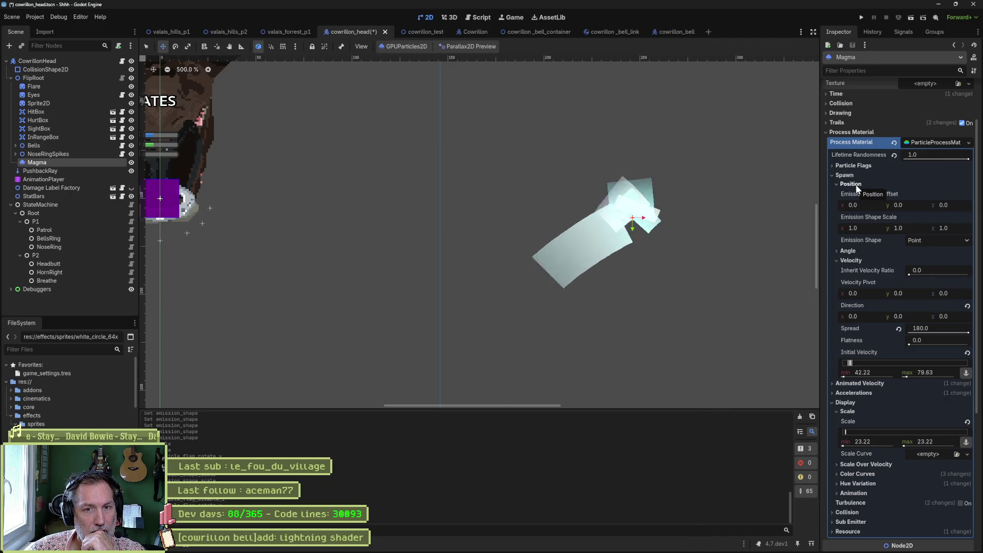
{"action": "left_click_drag", "start_coordinate": [869, 228], "coordinate": [845, 228]}
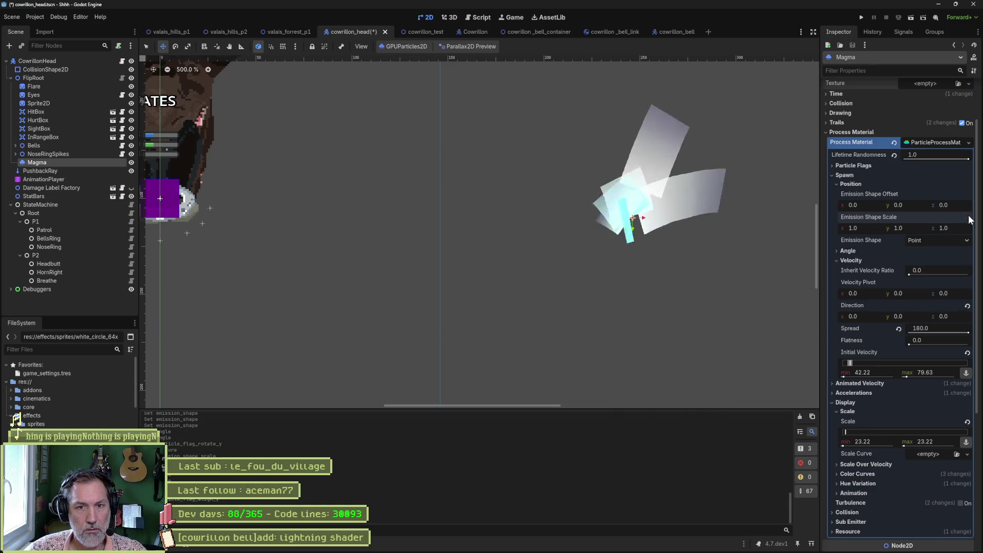
{"action": "left_click", "coordinate": [859, 185]}
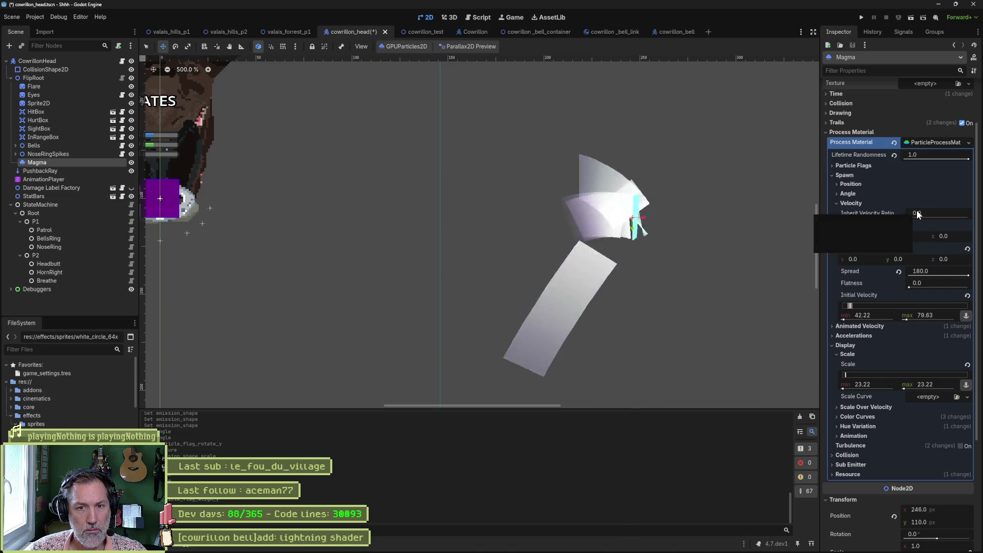
Step: Try Spread values 45 and 180, adjust flatness, then settle on Spread 0
{"action": "left_click", "coordinate": [906, 272]}
{"action": "type", "text": "45"}
{"action": "key", "text": "Return"}
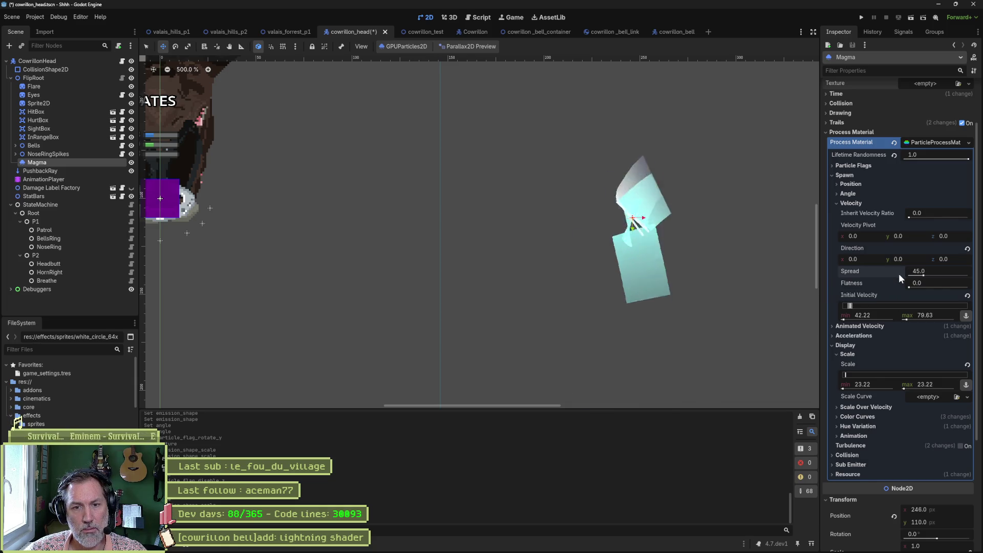
{"action": "mouse_move", "coordinate": [907, 283]}
{"action": "left_mouse_down"}
{"action": "mouse_move", "coordinate": [957, 285]}
{"action": "mouse_move", "coordinate": [936, 284]}
{"action": "left_mouse_up"}
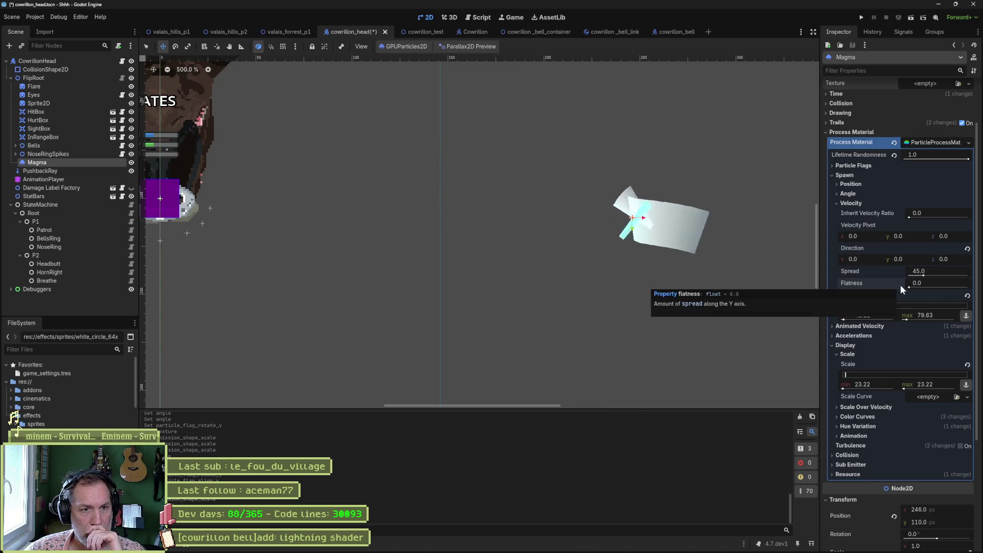
{"action": "left_click", "coordinate": [941, 272]}
{"action": "type", "text": "180"}
{"action": "key", "text": "Return"}
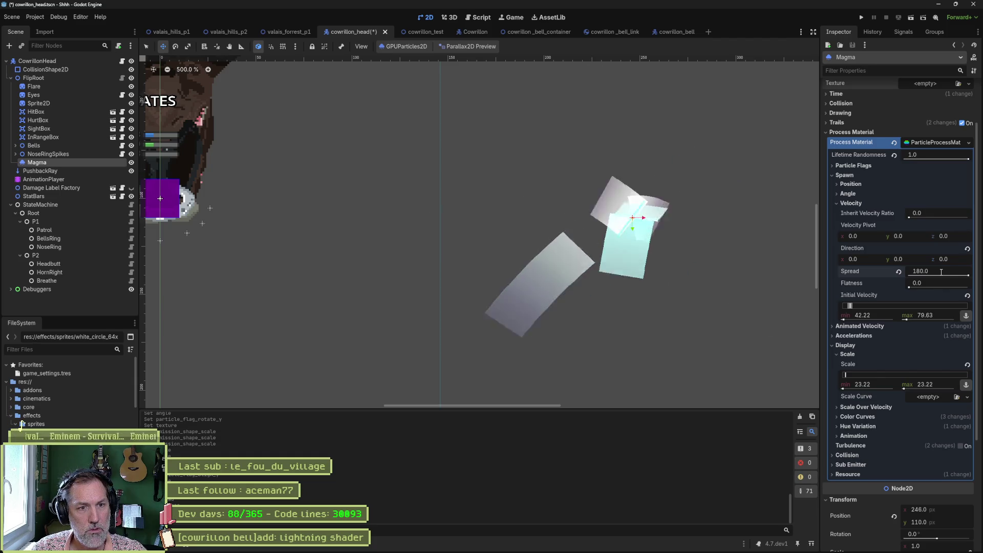
{"action": "left_click", "coordinate": [941, 272]}
{"action": "type", "text": "0"}
{"action": "key", "text": "Return"}
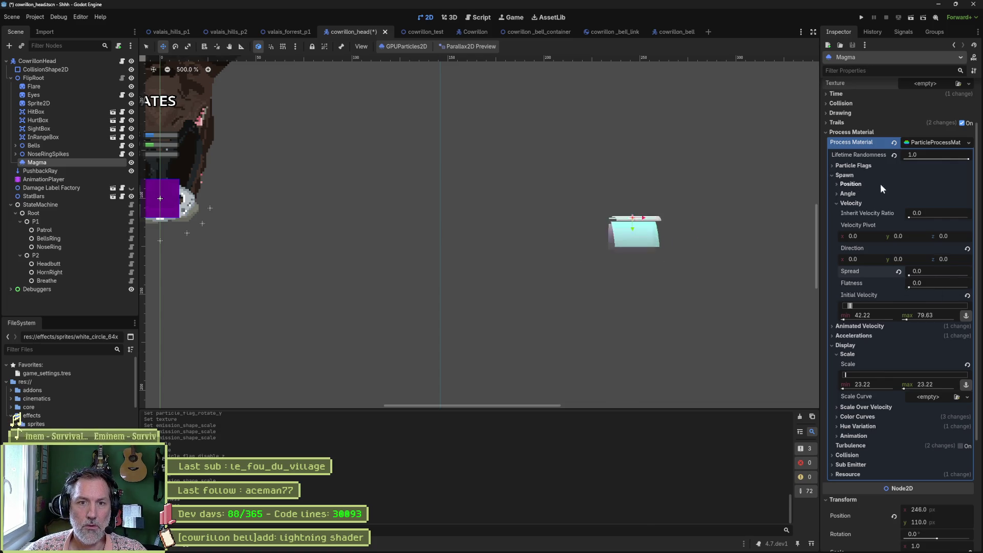
Step: Change the Magma particles' Emission Shape from Point to Box
{"action": "left_click", "coordinate": [865, 182]}
{"action": "left_click", "coordinate": [929, 239]}
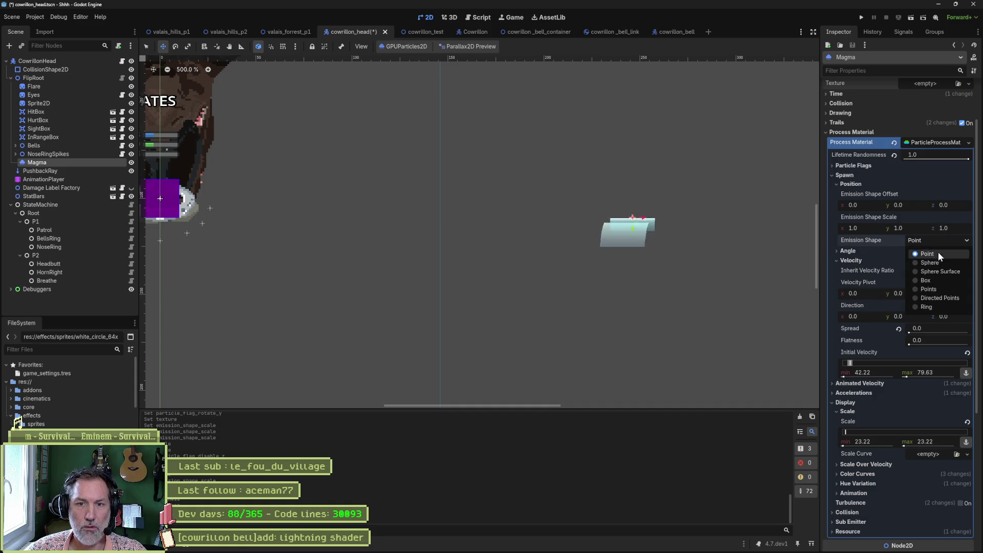
{"action": "left_click", "coordinate": [939, 280]}
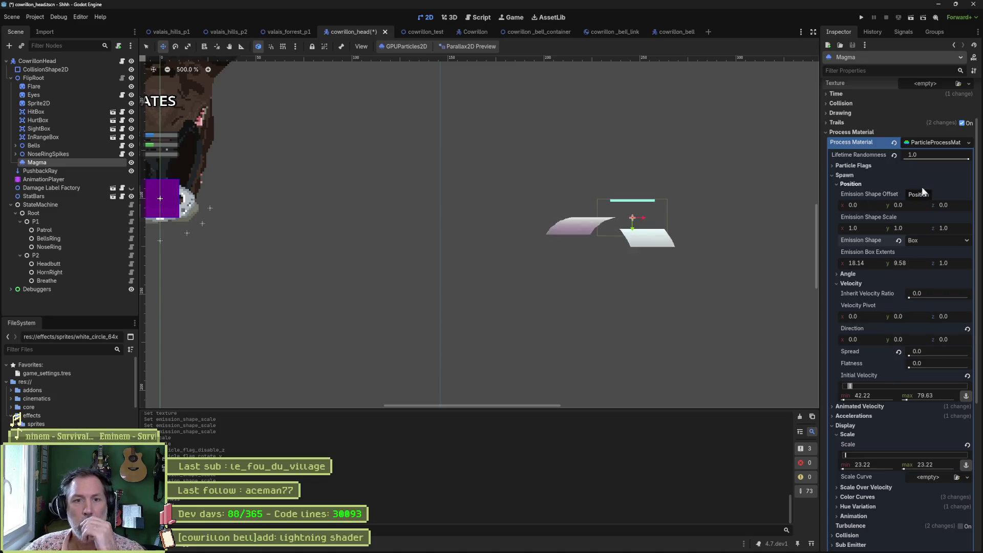
{"action": "scroll", "coordinate": [881, 190], "scroll_direction": "up", "scroll_amount": 3}
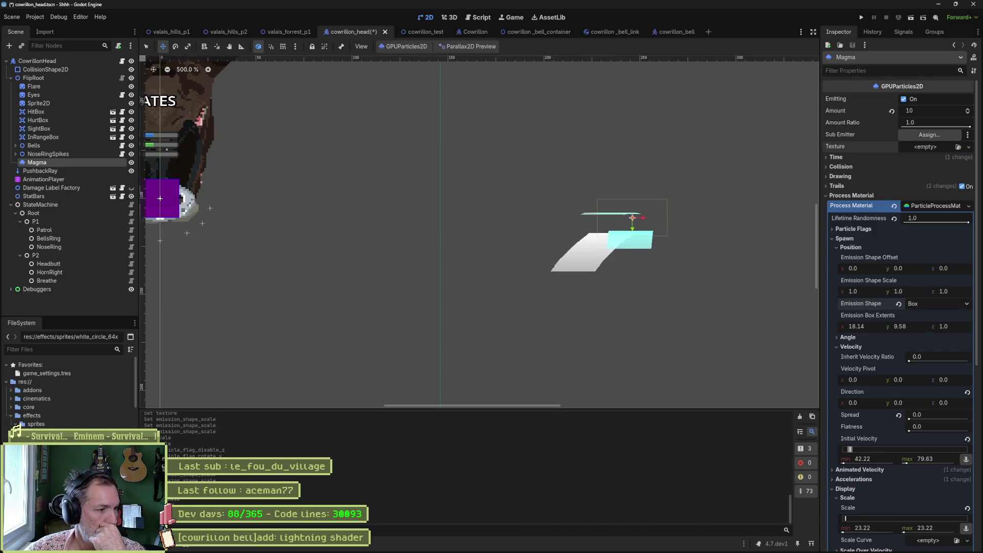
Step: Set the Magma Texture to particle_circle_blurred.png and frame the skull and emitter in the viewport
{"action": "mouse_move", "coordinate": [46, 432]}
{"action": "left_mouse_down"}
{"action": "mouse_move", "coordinate": [763, 213]}
{"action": "mouse_move", "coordinate": [938, 149]}
{"action": "left_mouse_up"}
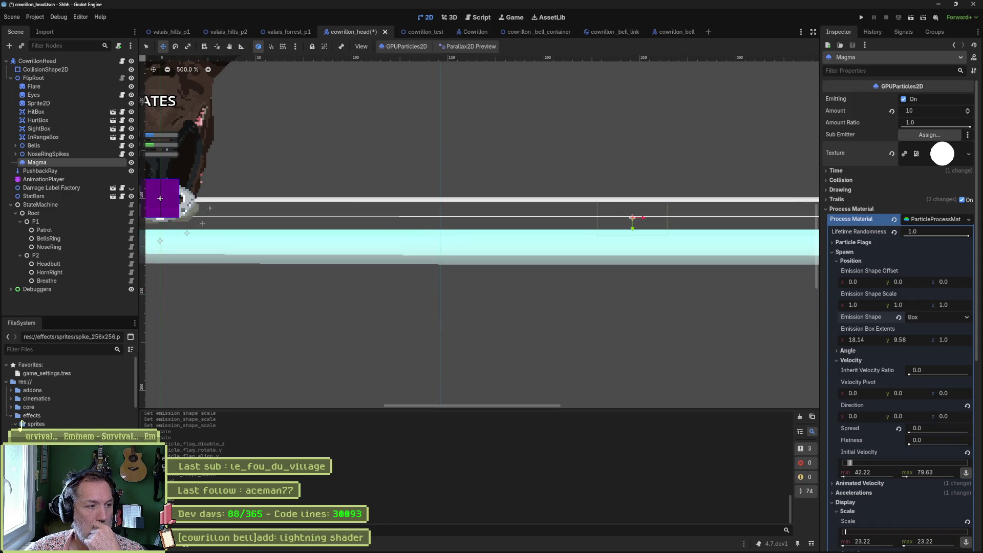
{"action": "mouse_move", "coordinate": [52, 432]}
{"action": "left_mouse_down"}
{"action": "mouse_move", "coordinate": [461, 230]}
{"action": "mouse_move", "coordinate": [942, 153]}
{"action": "left_mouse_up"}
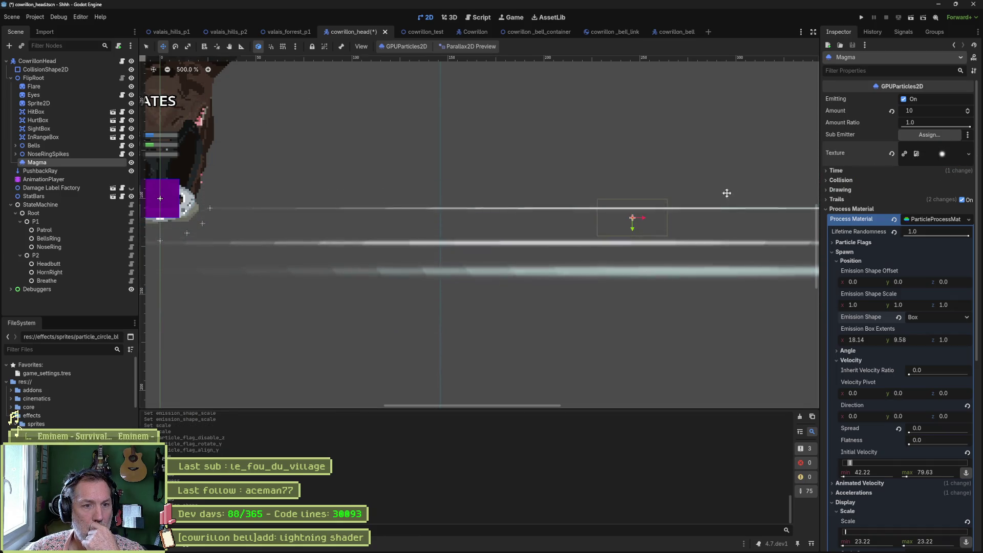
{"action": "scroll", "coordinate": [742, 230], "scroll_direction": "down", "scroll_amount": 4}
{"action": "left_click_drag", "start_coordinate": [758, 239], "coordinate": [627, 245]}
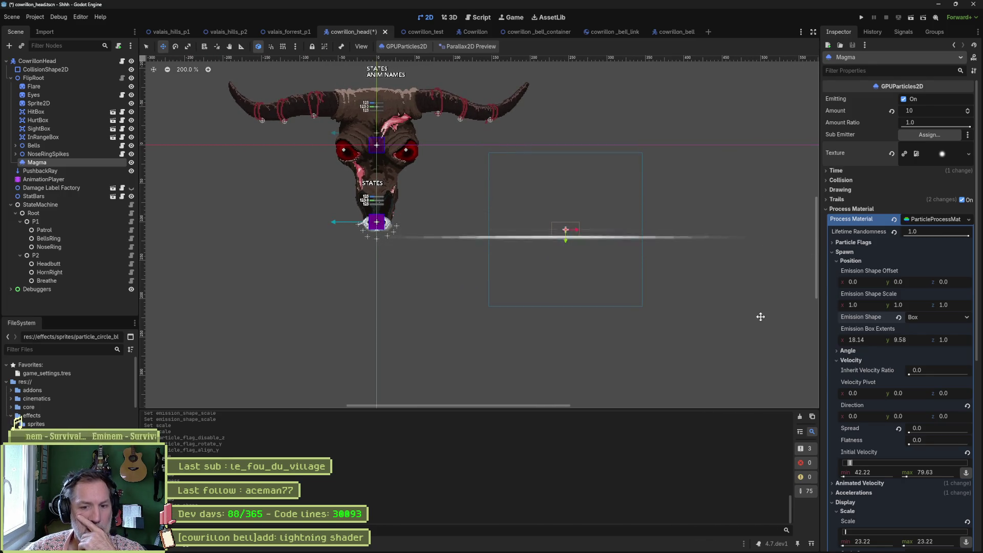
Step: Undo an accidental Spread reset, then uncheck Trails on the Magma particles
{"action": "left_click", "coordinate": [899, 429]}
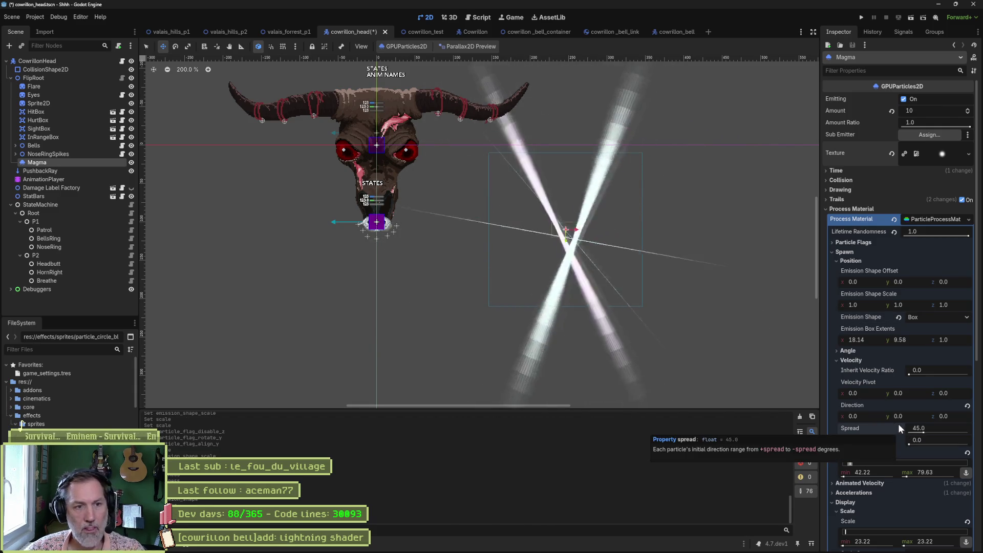
{"action": "key", "text": "ctrl+z"}
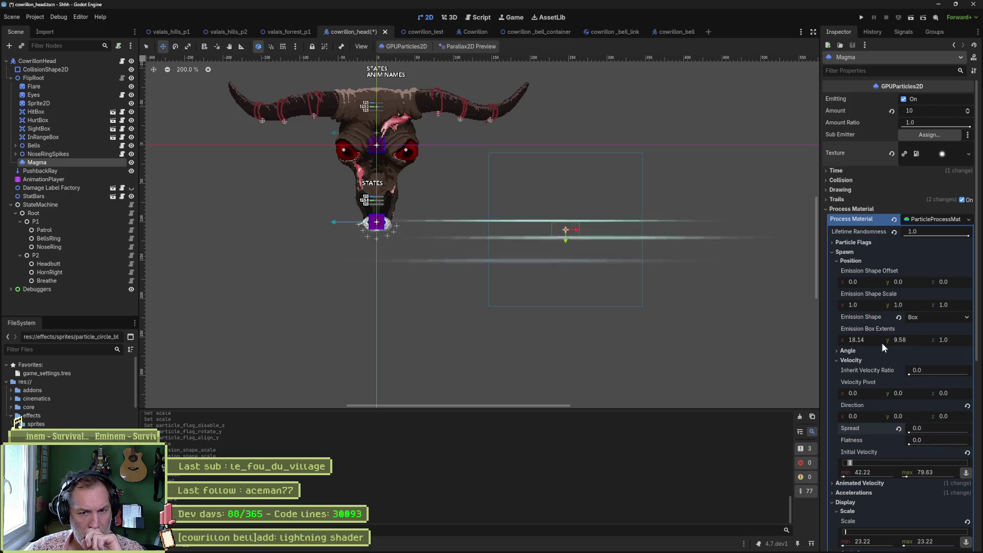
{"action": "mouse_move", "coordinate": [877, 327]}
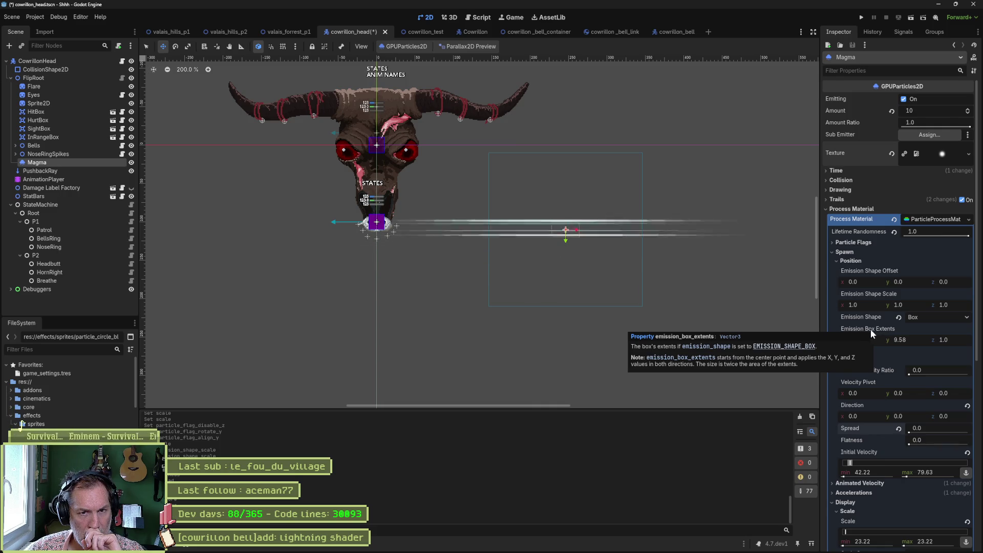
{"action": "mouse_move", "coordinate": [838, 202]}
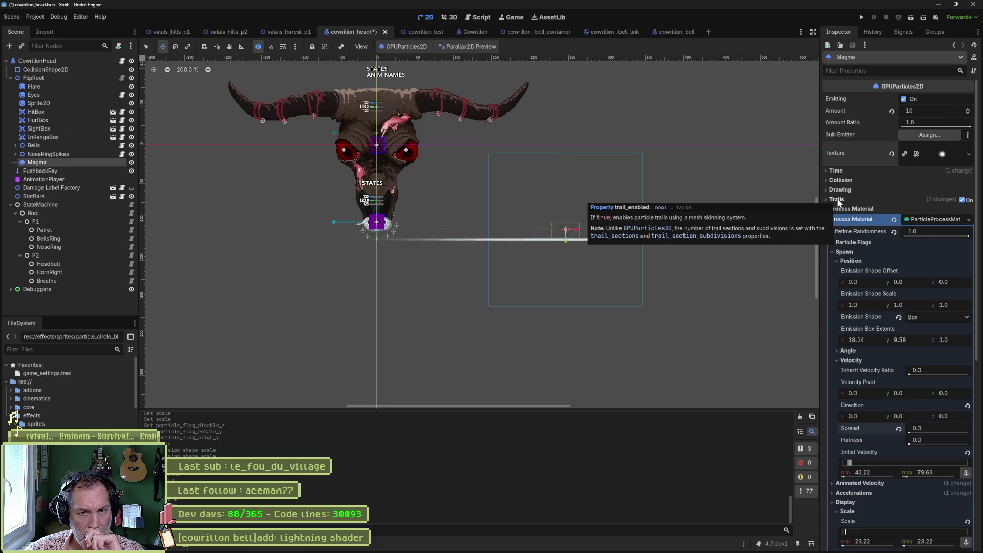
{"action": "left_click", "coordinate": [962, 201]}
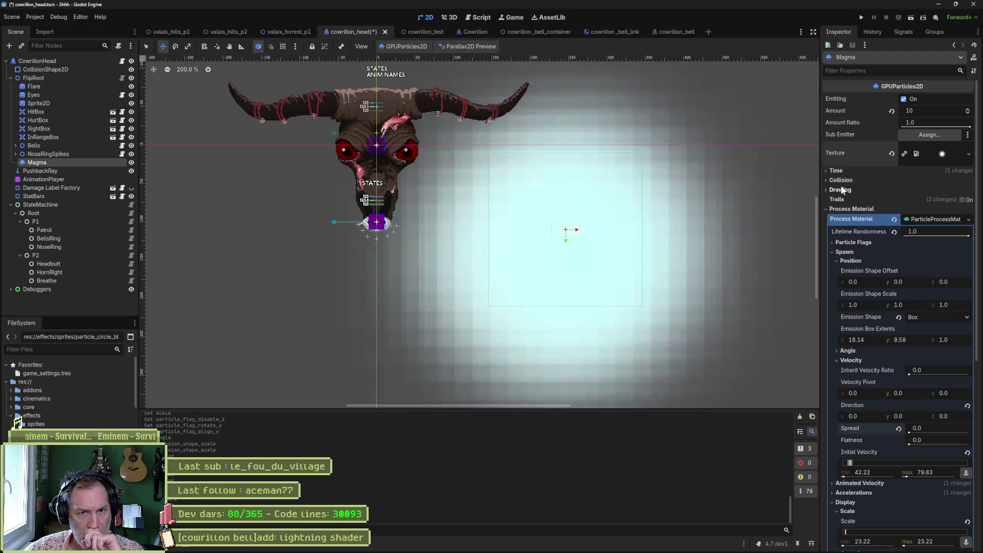
{"action": "left_click", "coordinate": [840, 190]}
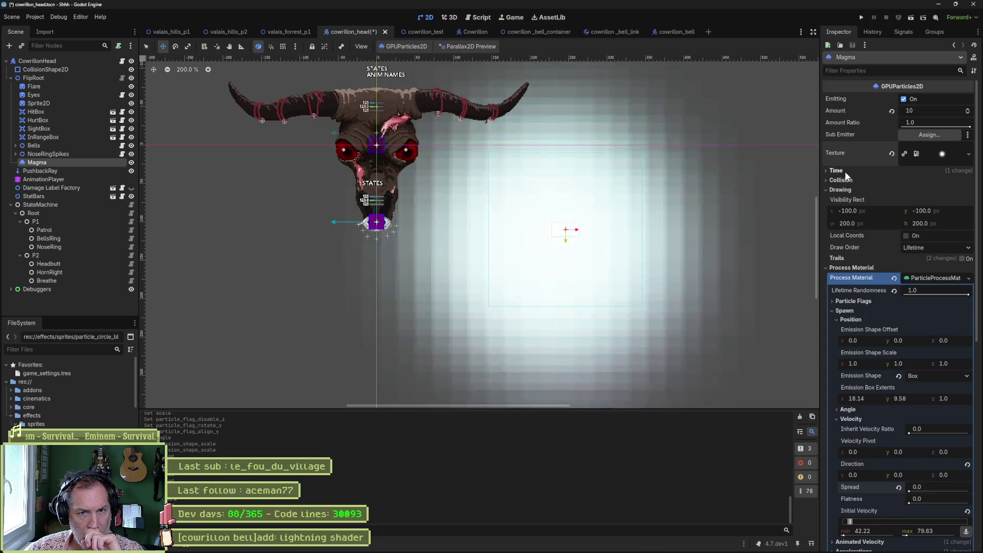
{"action": "left_click", "coordinate": [833, 190]}
{"action": "left_click", "coordinate": [837, 172]}
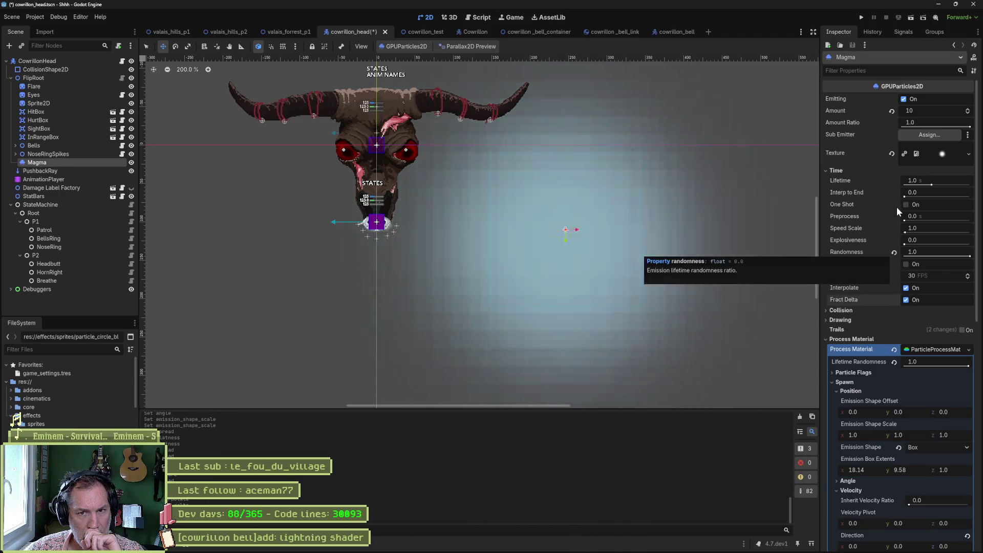
{"action": "left_click", "coordinate": [834, 171]}
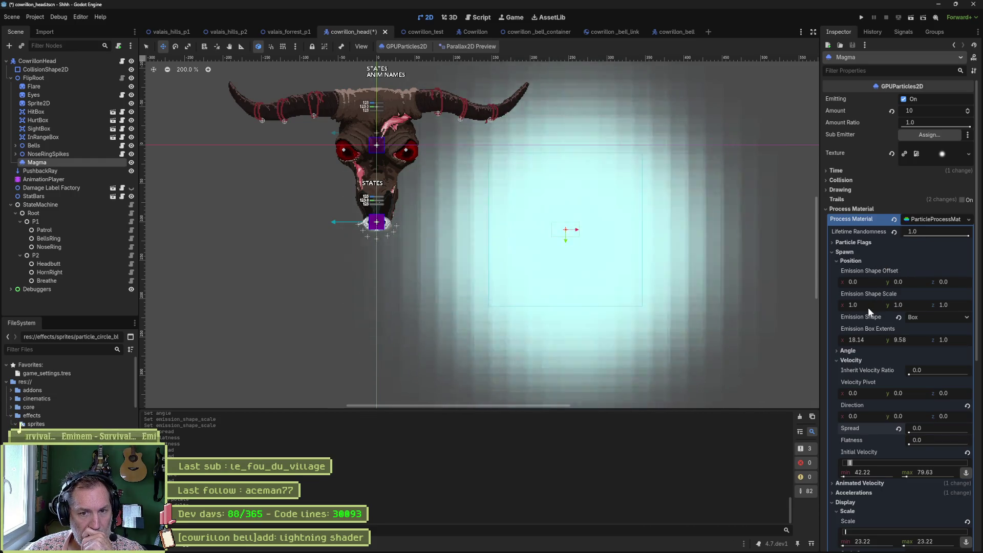
{"action": "left_click", "coordinate": [868, 306]}
{"action": "type", "text": "0"}
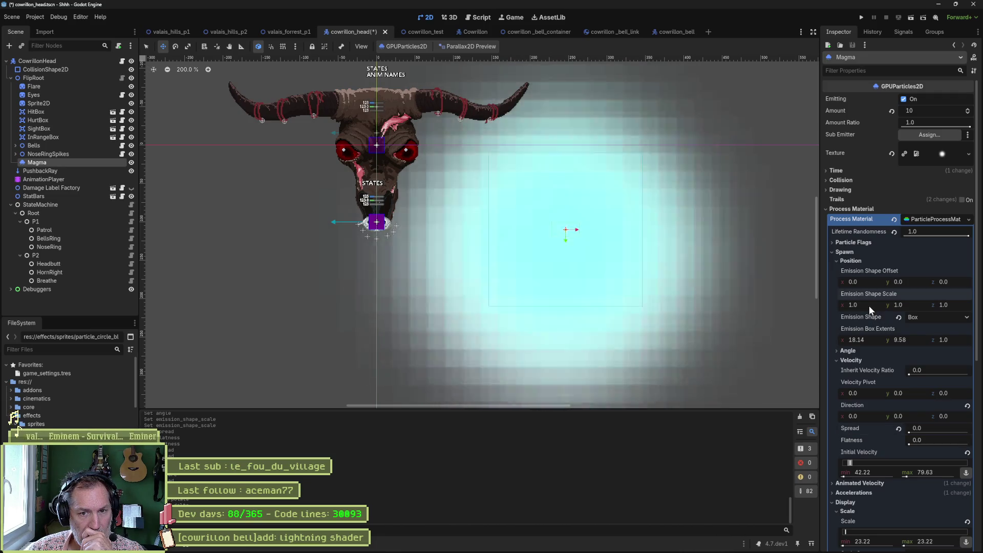
{"action": "key", "text": "Tab"}
{"action": "type", "text": "0"}
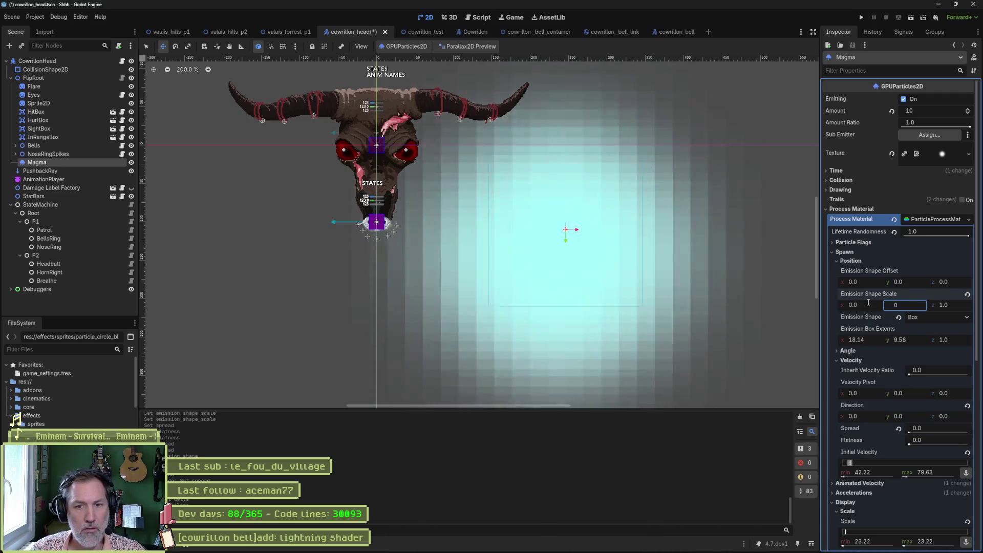
{"action": "key", "text": "Tab"}
{"action": "type", "text": "0.0"}
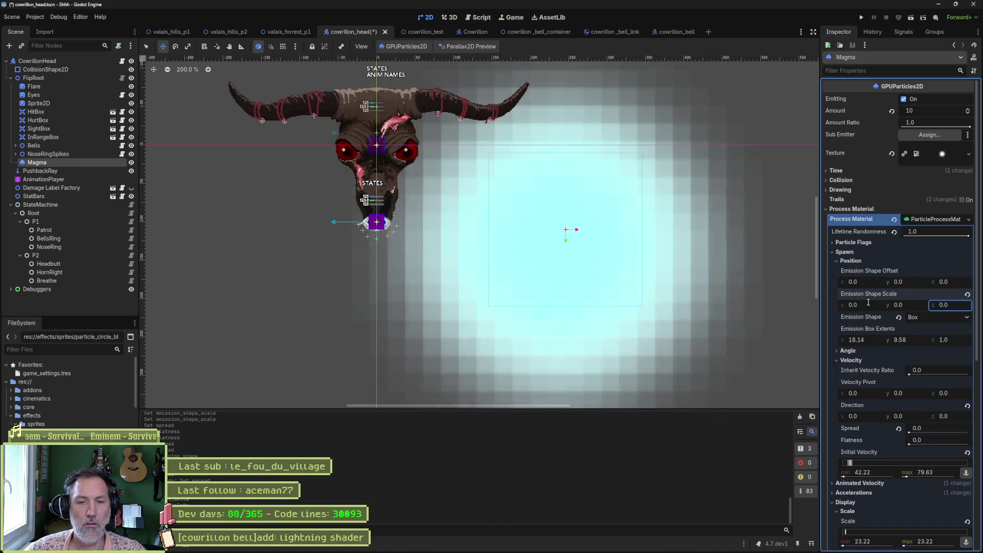
{"action": "left_click", "coordinate": [967, 295]}
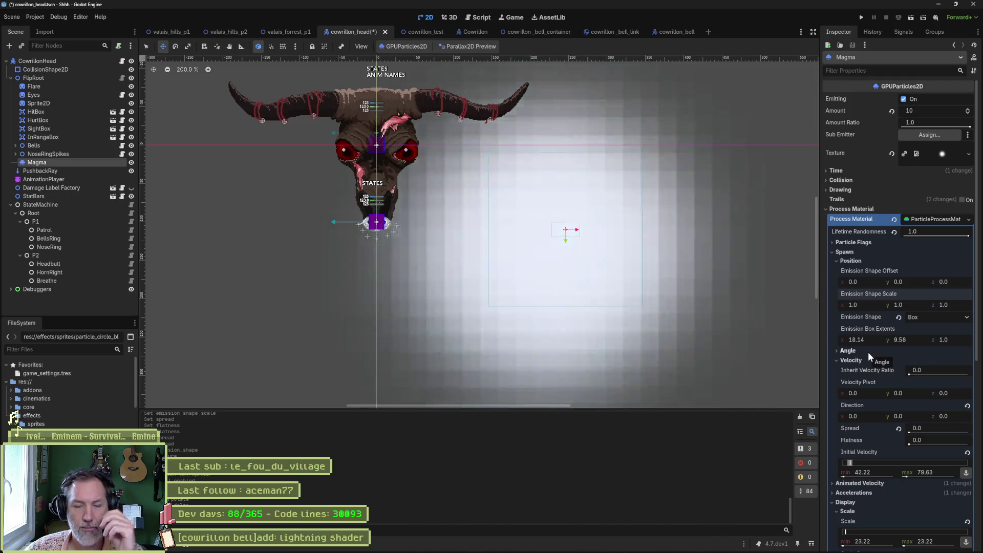
{"action": "left_click", "coordinate": [868, 352]}
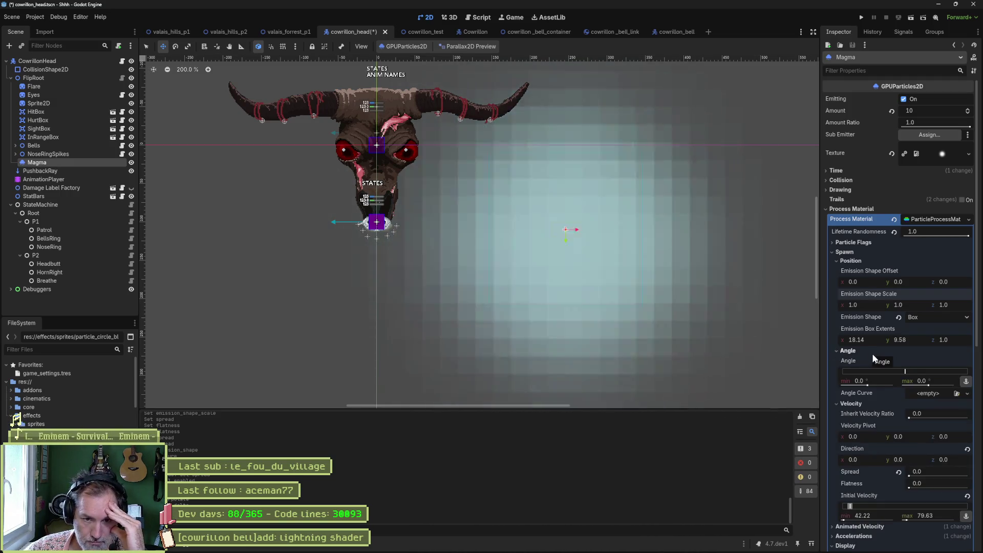
{"action": "left_click", "coordinate": [868, 351]}
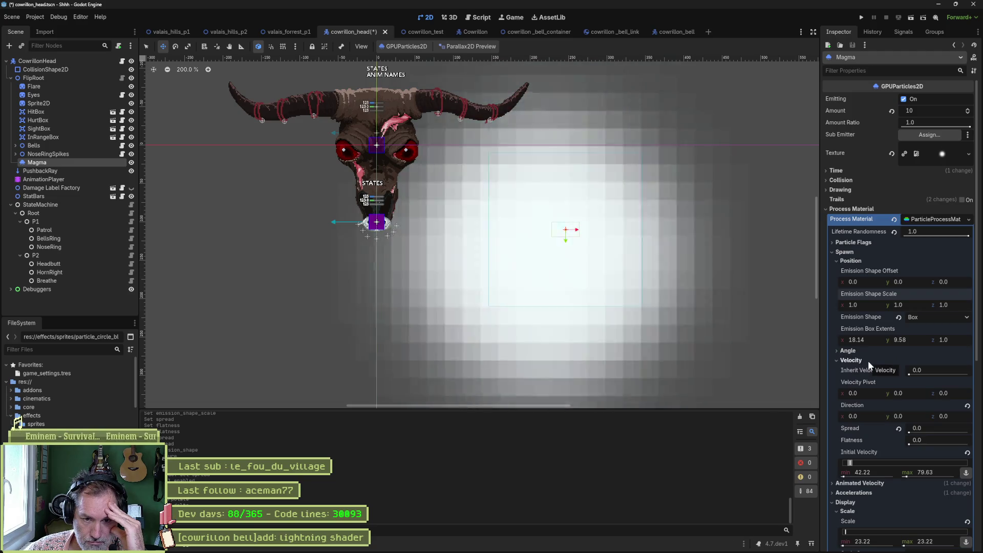
{"action": "left_click", "coordinate": [867, 360]}
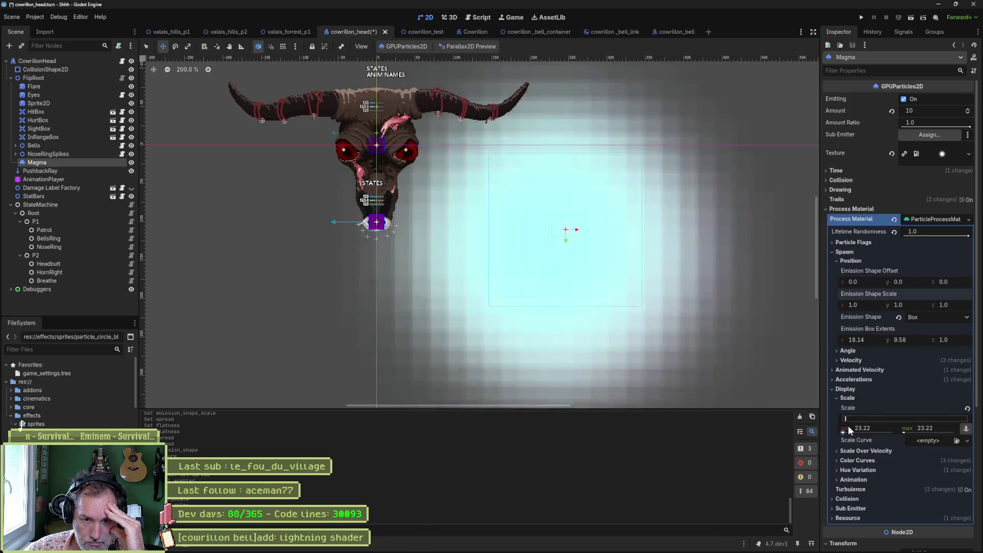
Step: Set the Display Scale range to 0.4–1.0 and re-enable Trails
{"action": "mouse_move", "coordinate": [843, 419]}
{"action": "left_mouse_down"}
{"action": "mouse_move", "coordinate": [831, 419]}
{"action": "mouse_move", "coordinate": [844, 417]}
{"action": "left_mouse_up"}
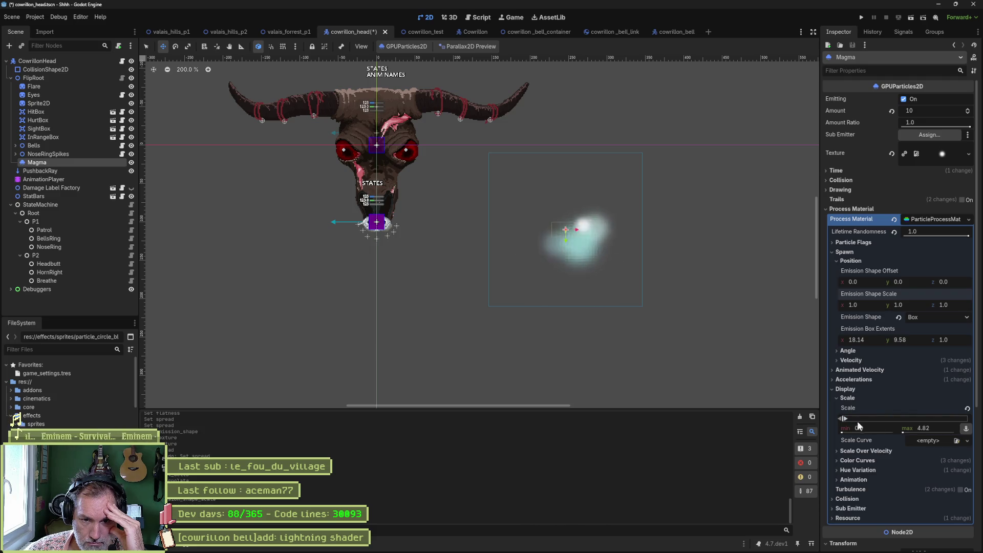
{"action": "left_click", "coordinate": [917, 428]}
{"action": "type", "text": "1"}
{"action": "key", "text": "Return"}
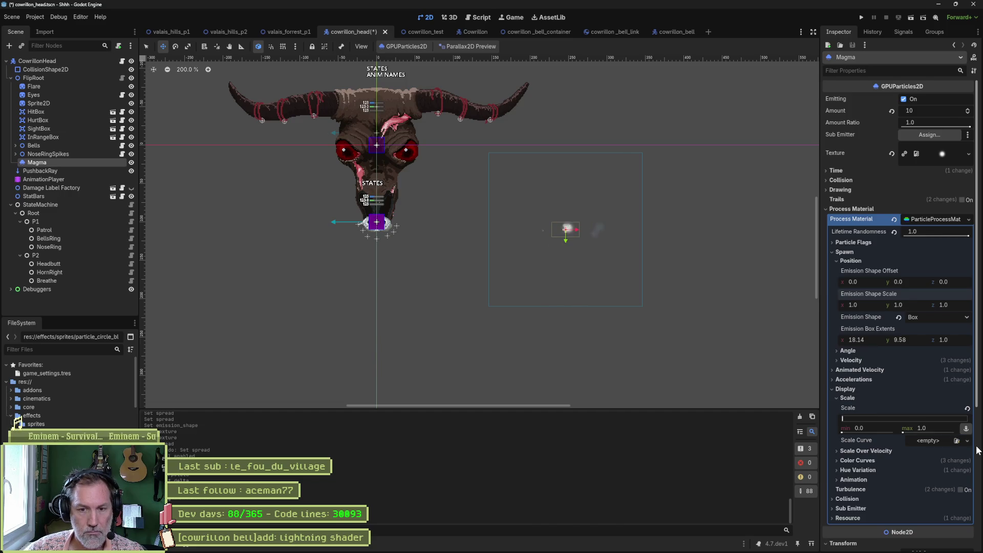
{"action": "scroll", "coordinate": [624, 237], "scroll_direction": "up", "scroll_amount": 1}
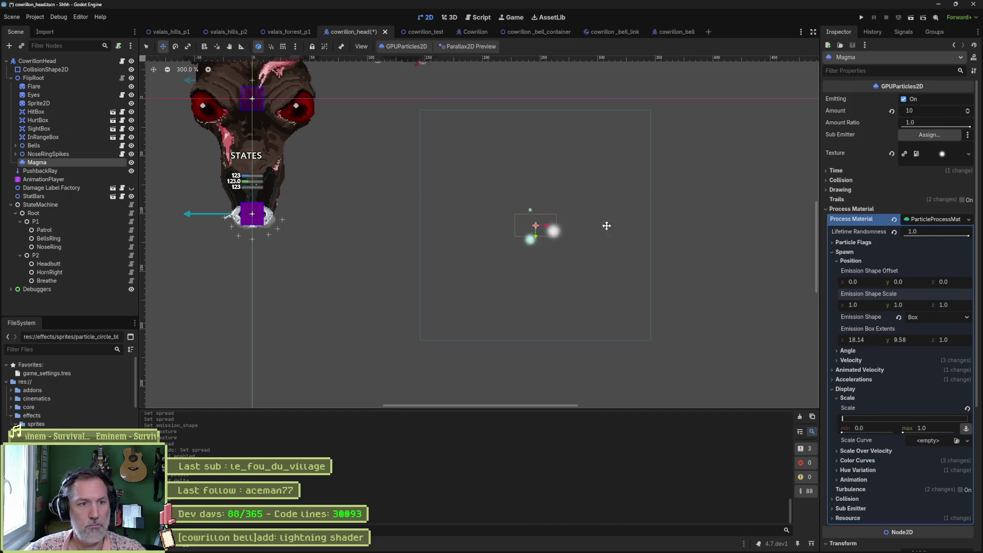
{"action": "left_click_drag", "start_coordinate": [871, 425], "coordinate": [885, 425]}
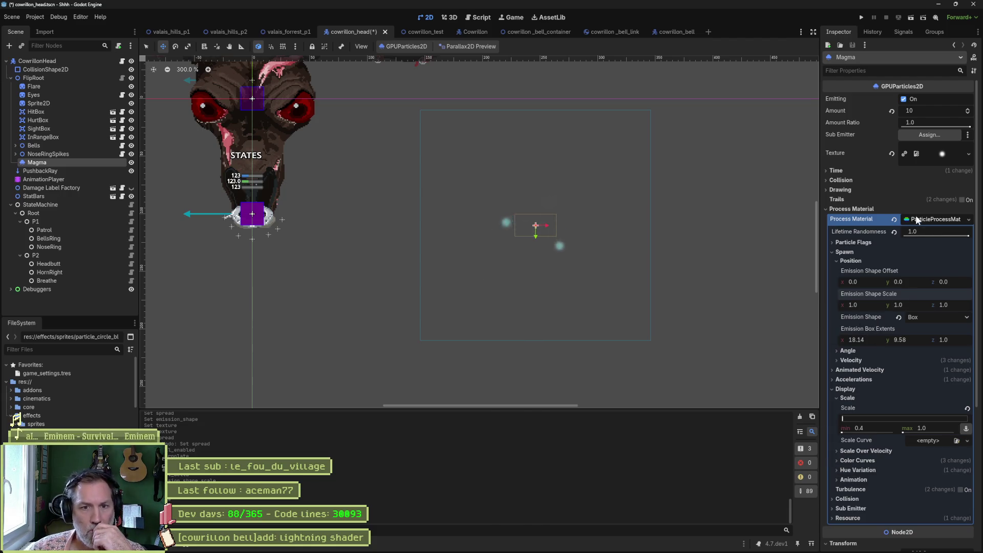
{"action": "left_click", "coordinate": [962, 200]}
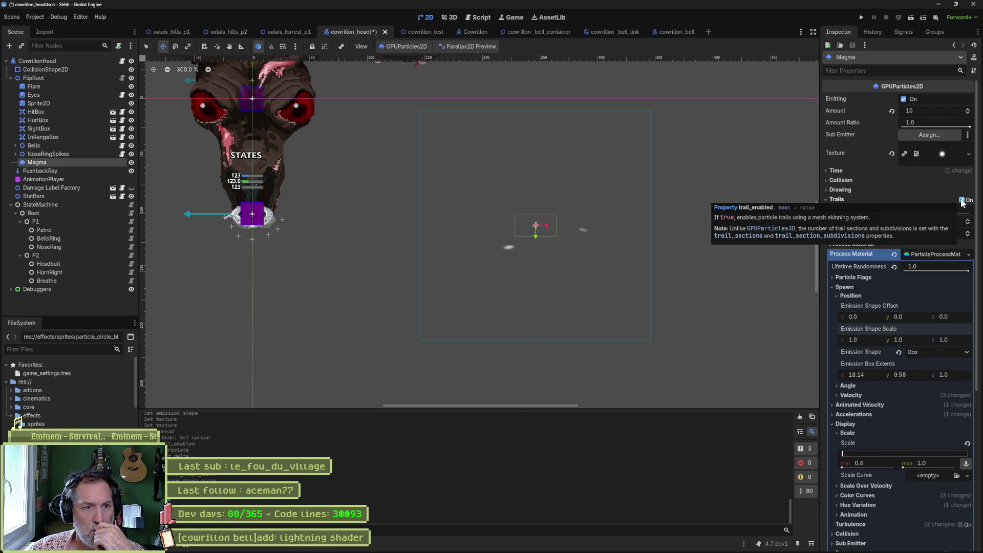
{"action": "left_click", "coordinate": [961, 200]}
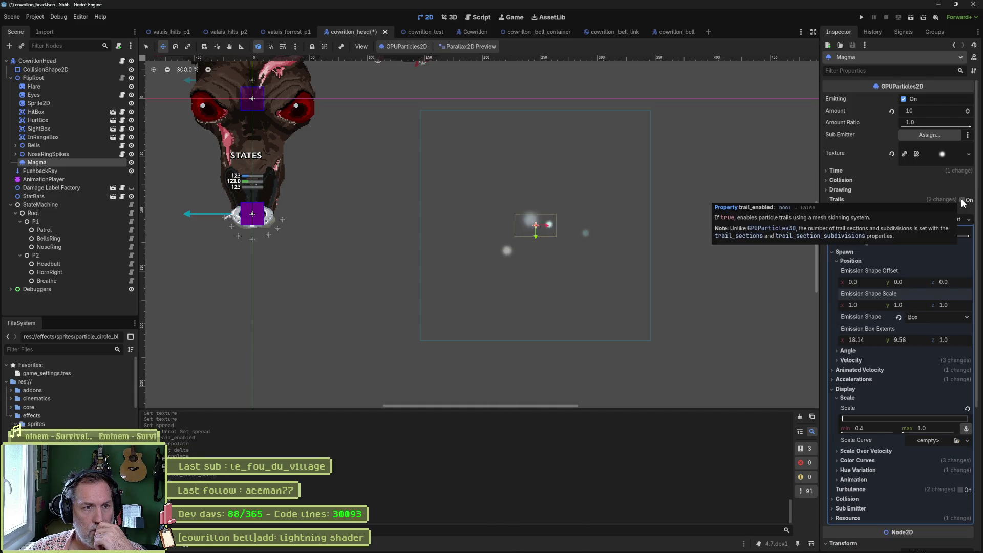
{"action": "left_click", "coordinate": [961, 200]}
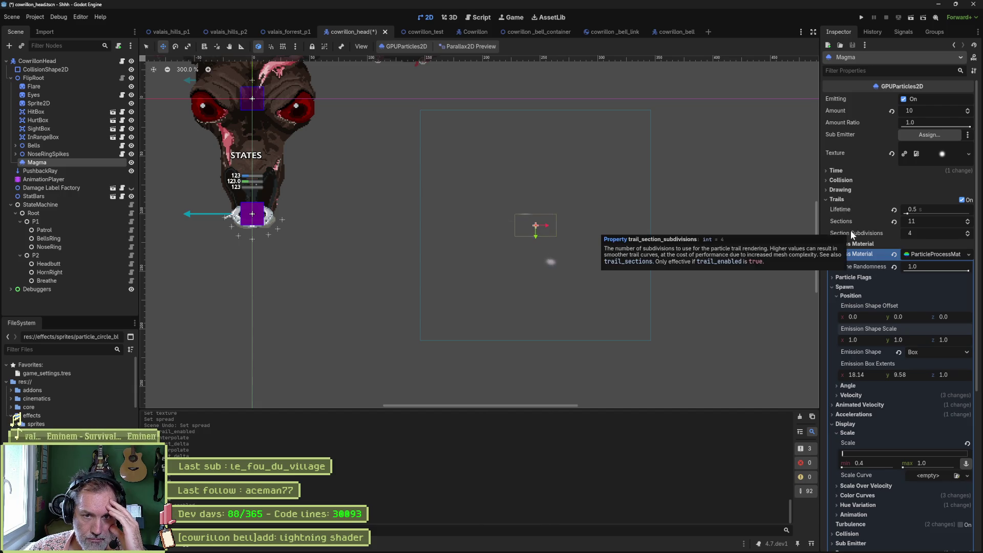
{"action": "left_click", "coordinate": [963, 201]}
{"action": "left_click", "coordinate": [965, 200]}
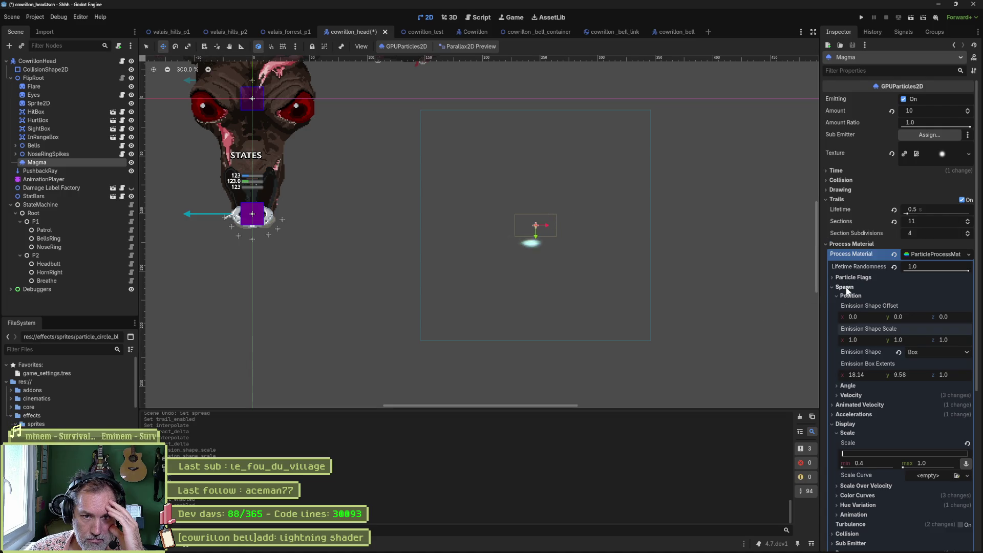
{"action": "left_click", "coordinate": [831, 287]}
{"action": "left_click", "coordinate": [844, 321]}
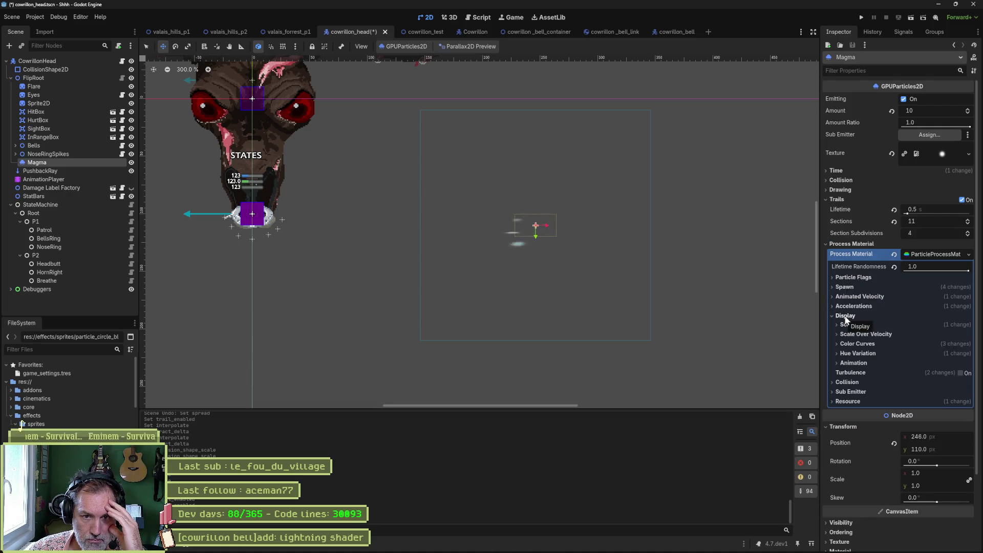
{"action": "left_click", "coordinate": [845, 316]}
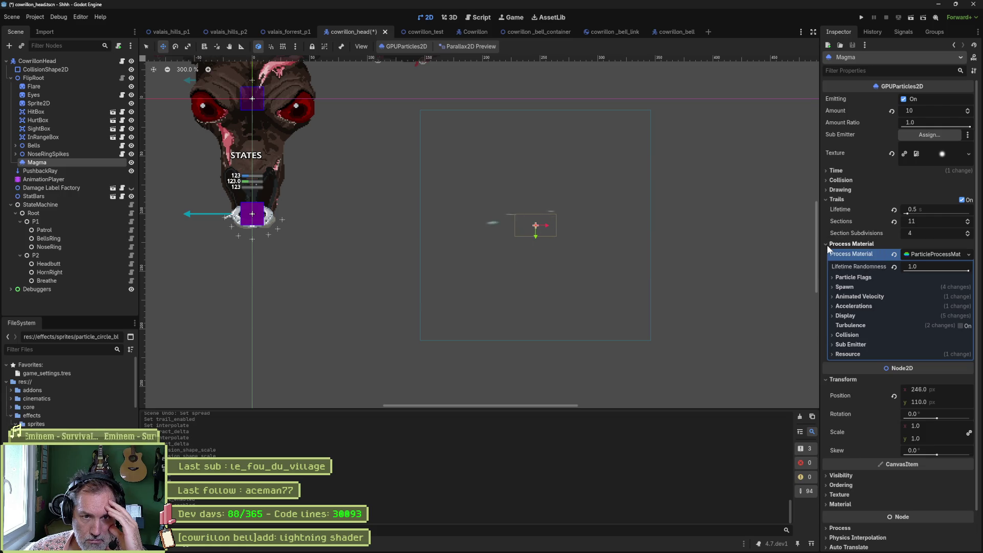
Step: Enable Align Y in Particle Flags, leaving Rotate Y unchecked
{"action": "left_click", "coordinate": [850, 277]}
{"action": "left_click", "coordinate": [908, 287]}
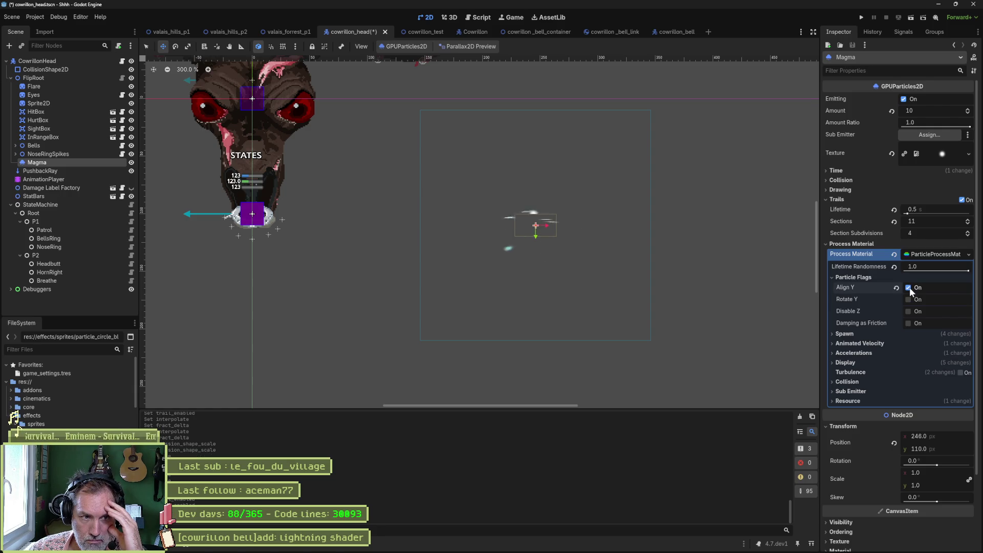
{"action": "left_click", "coordinate": [909, 288]}
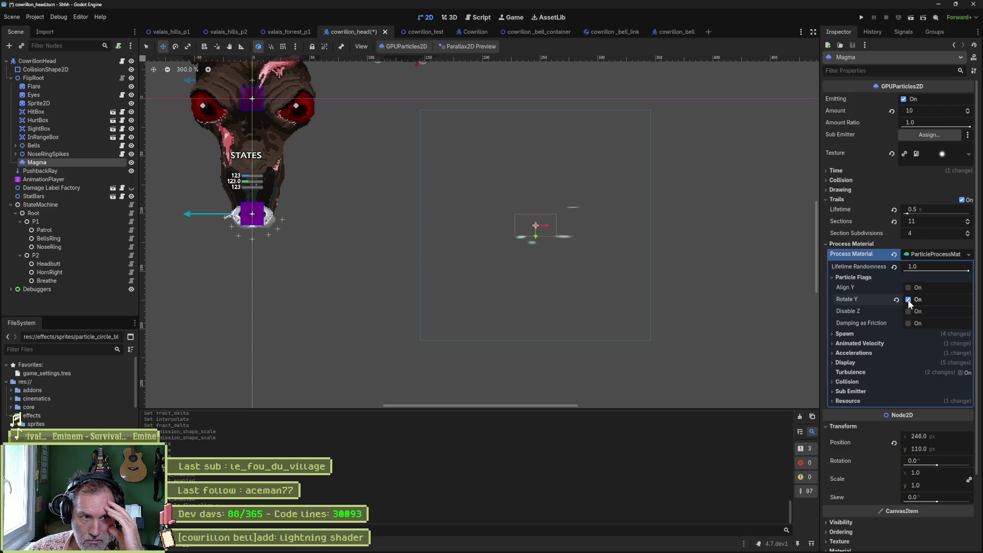
{"action": "left_click", "coordinate": [907, 300]}
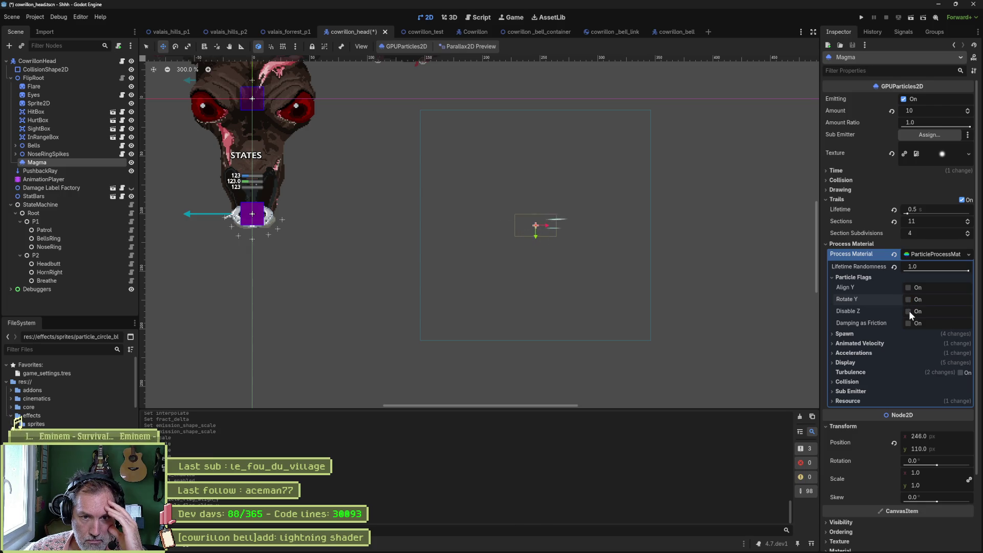
{"action": "left_click", "coordinate": [909, 287]}
{"action": "left_click", "coordinate": [909, 300]}
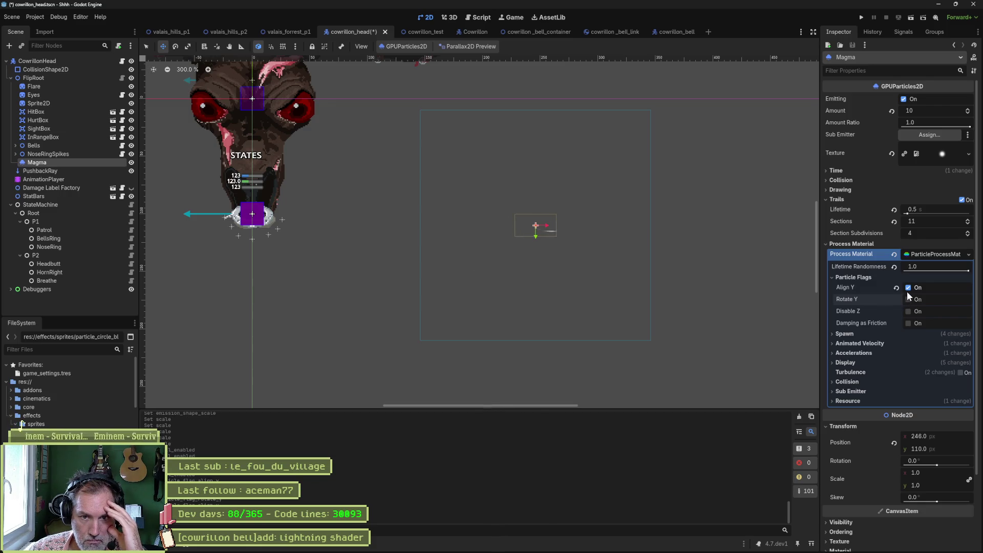
{"action": "left_click", "coordinate": [864, 277]}
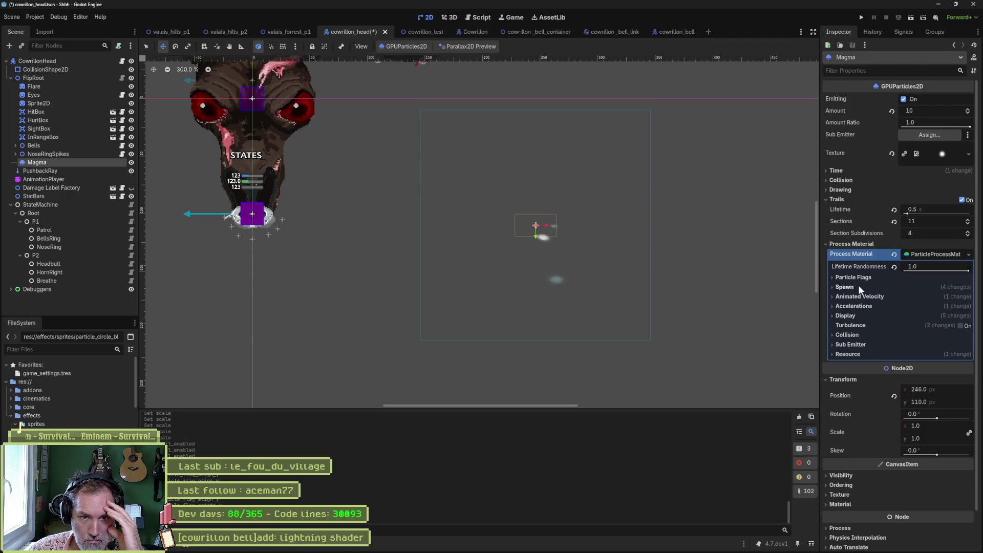
{"action": "left_click", "coordinate": [858, 286]}
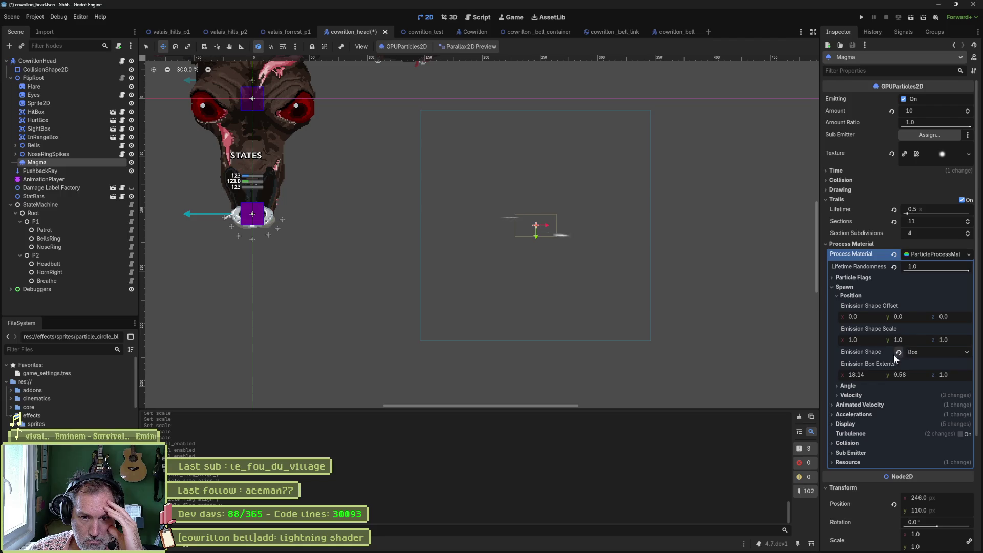
Step: Try a random emission Angle range of -176.7° to 66.3°, then revert Angle to 0
{"action": "left_click", "coordinate": [850, 295]}
{"action": "left_click", "coordinate": [850, 306]}
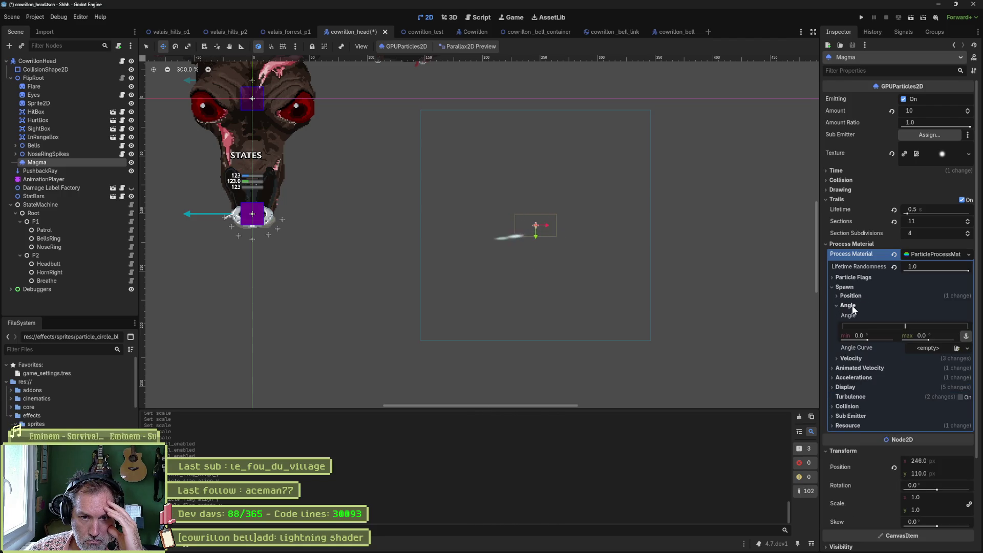
{"action": "mouse_move", "coordinate": [904, 326]}
{"action": "left_mouse_down"}
{"action": "mouse_move", "coordinate": [915, 328]}
{"action": "mouse_move", "coordinate": [890, 325]}
{"action": "left_mouse_up"}
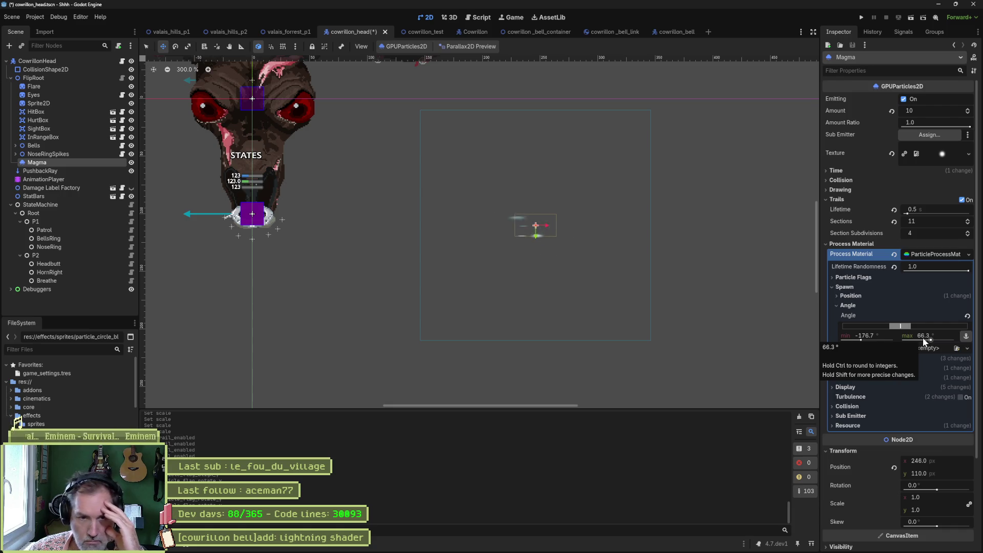
{"action": "left_click", "coordinate": [967, 317]}
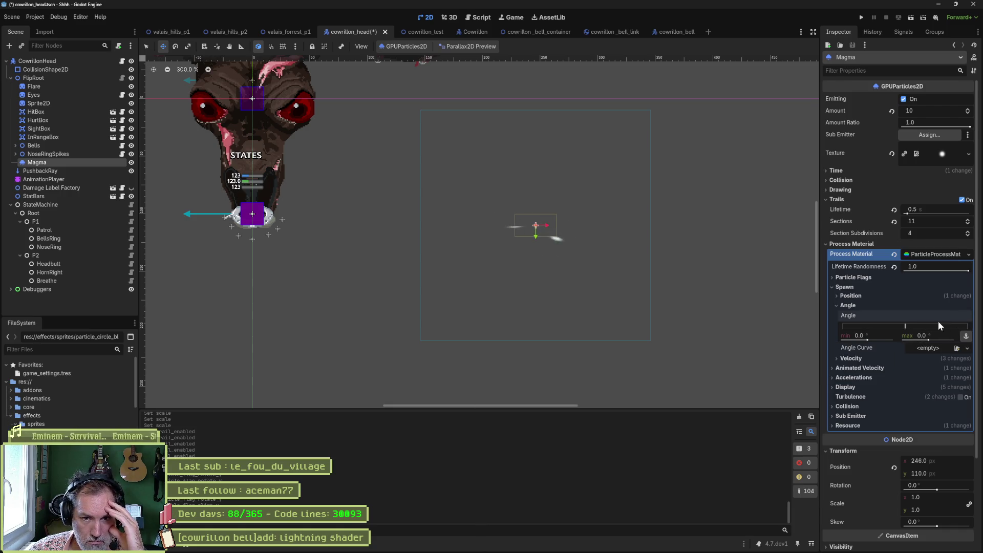
{"action": "left_click", "coordinate": [858, 306]}
Step: Revert Velocity Spread to 45°, then drag it back to 0
{"action": "left_click", "coordinate": [859, 316]}
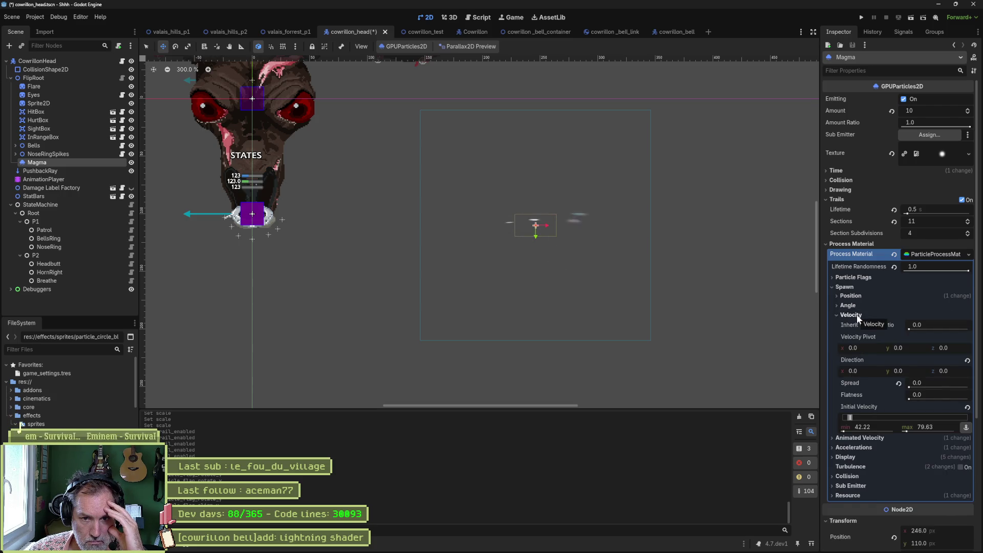
{"action": "left_click", "coordinate": [897, 384]}
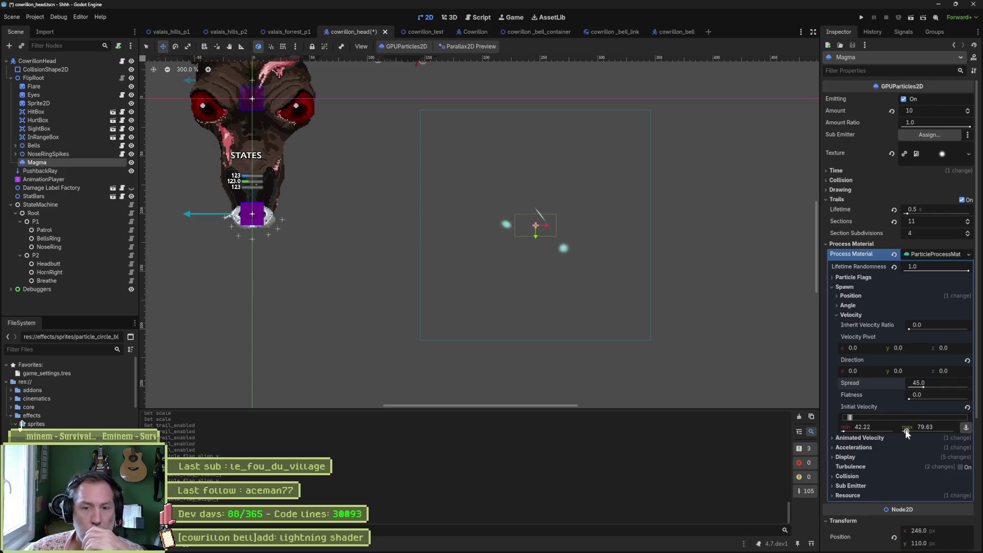
{"action": "left_click_drag", "start_coordinate": [926, 383], "coordinate": [906, 384]}
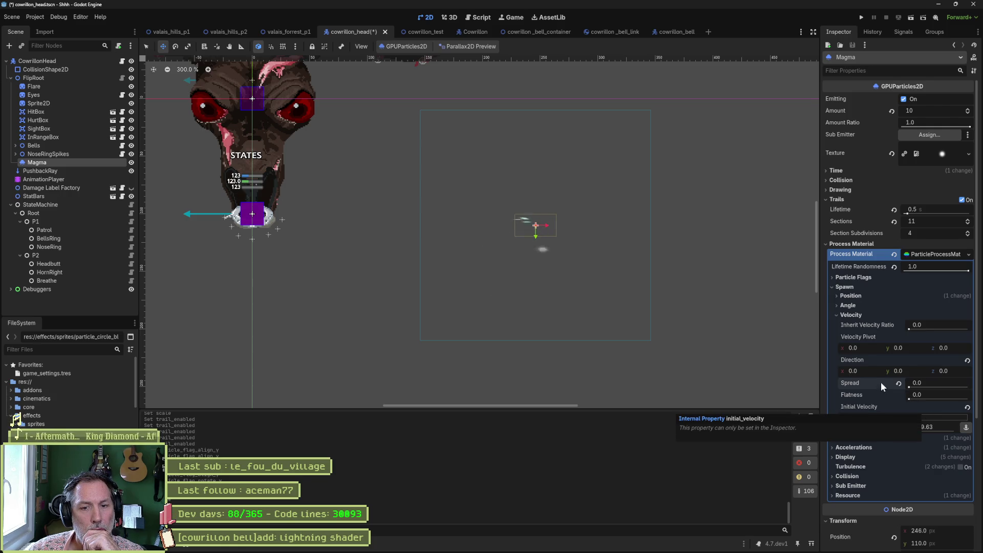
Step: Set the Magma particles' Lifetime to 5 seconds
{"action": "scroll", "coordinate": [603, 248], "scroll_direction": "up", "scroll_amount": 2}
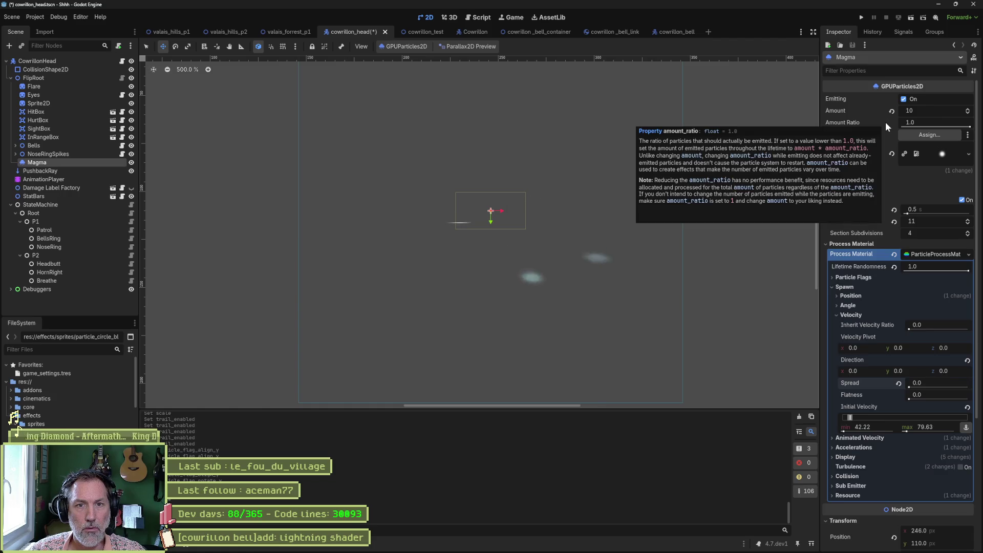
{"action": "left_click", "coordinate": [830, 173]}
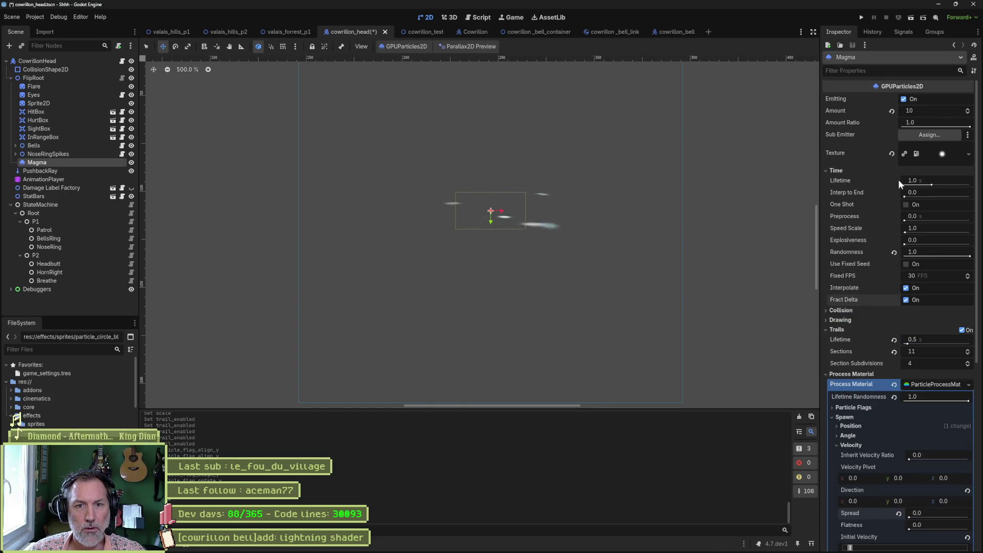
{"action": "left_click", "coordinate": [926, 180]}
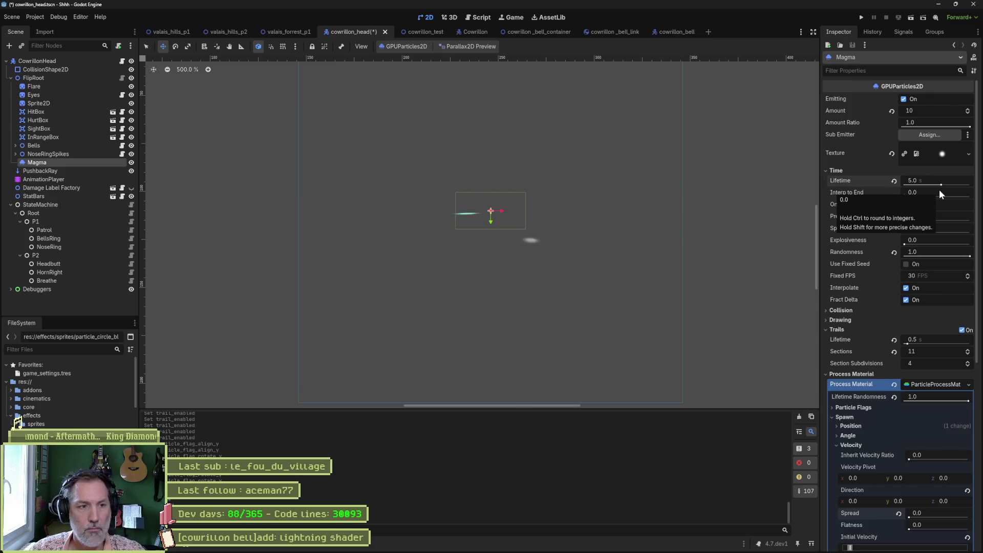
{"action": "type", "text": "5"}
{"action": "key", "text": "Return"}
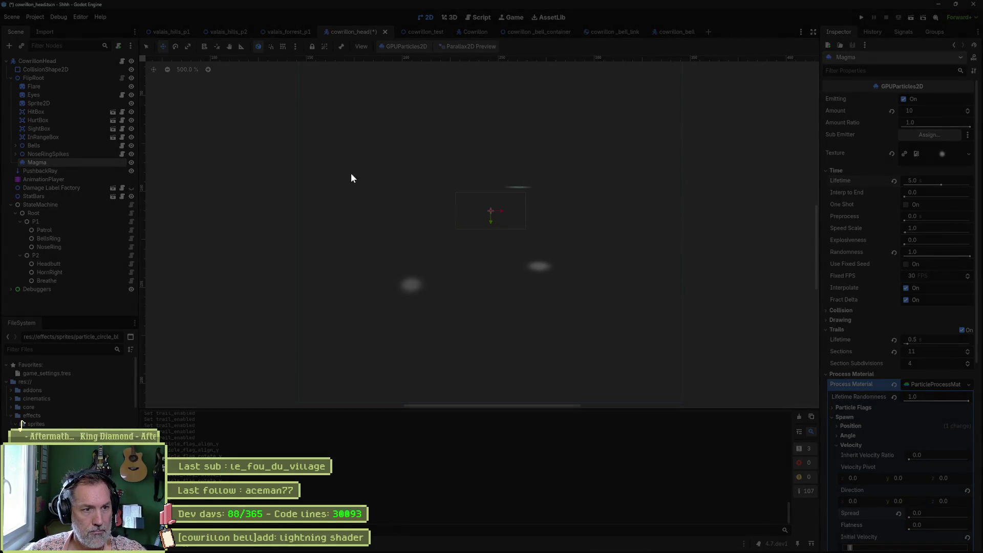
Step: Screenshot the particles in the viewport and start a Gemini question beginning 'pourquoi les particules sont ecrasees au depart'
{"action": "left_click_drag", "start_coordinate": [351, 174], "coordinate": [575, 305]}
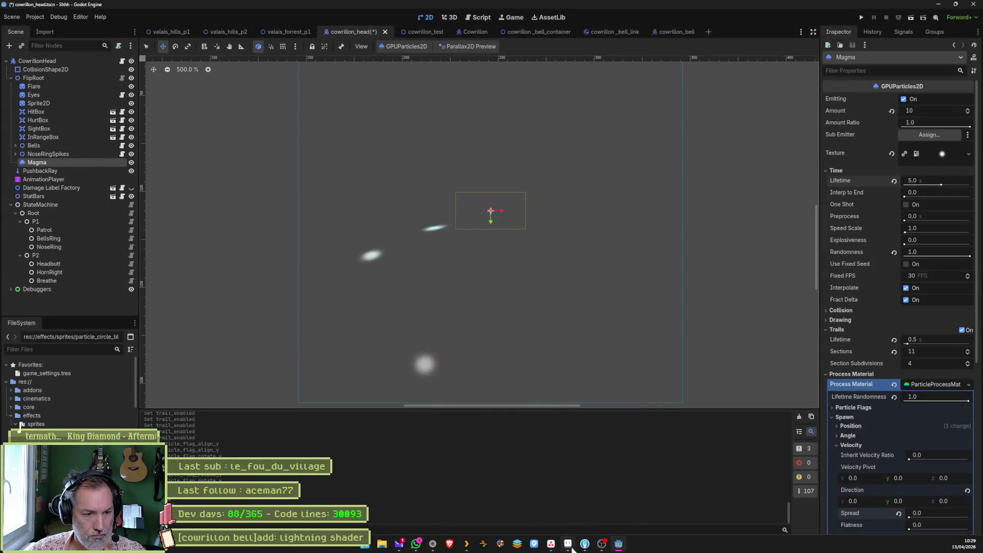
{"action": "left_click", "coordinate": [569, 546]}
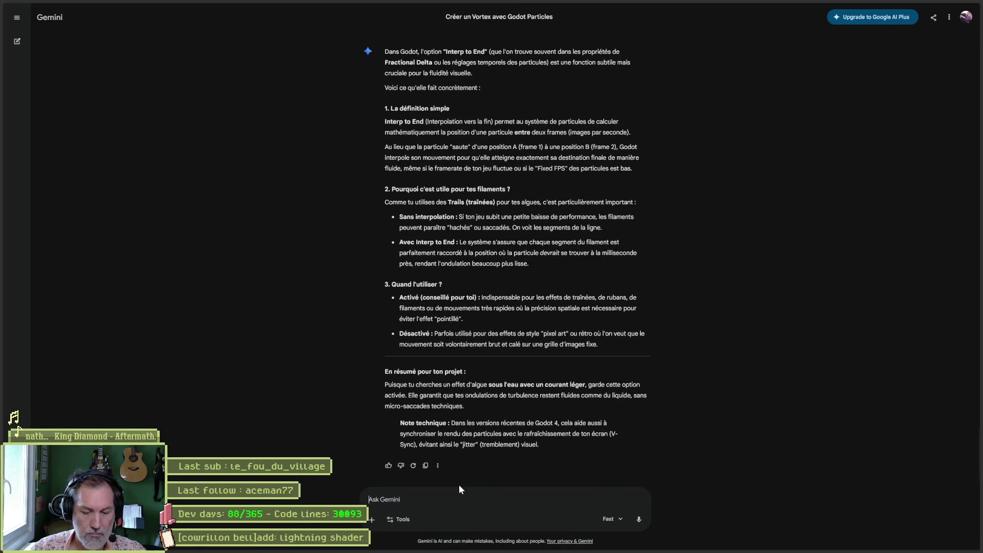
{"action": "type", "text": "pourquoi les particules sont ecrasees au depart"}
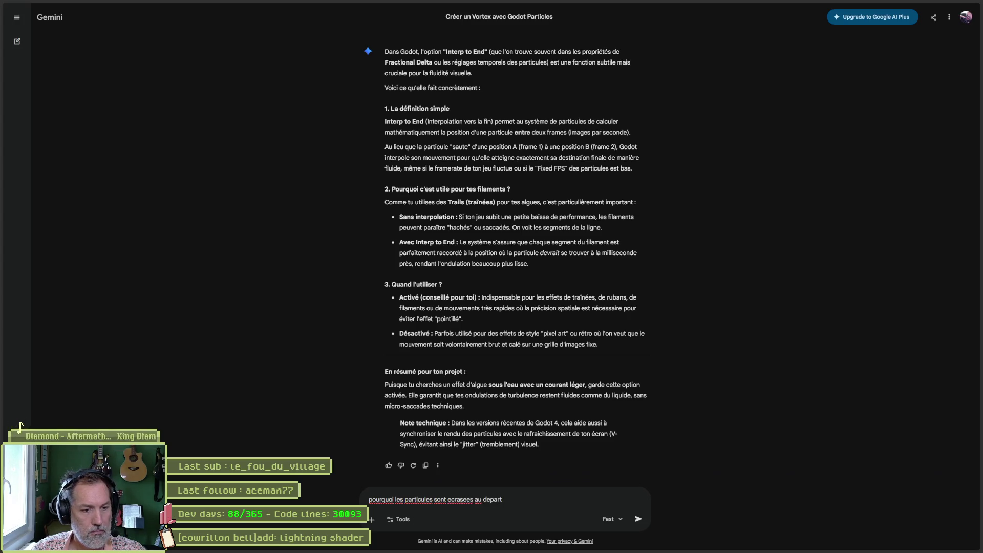
Step: Send the squashed-particles question with the pasted screenshot, read Gemini's reply, and return to Godot
{"action": "key", "text": "ctrl+v"}
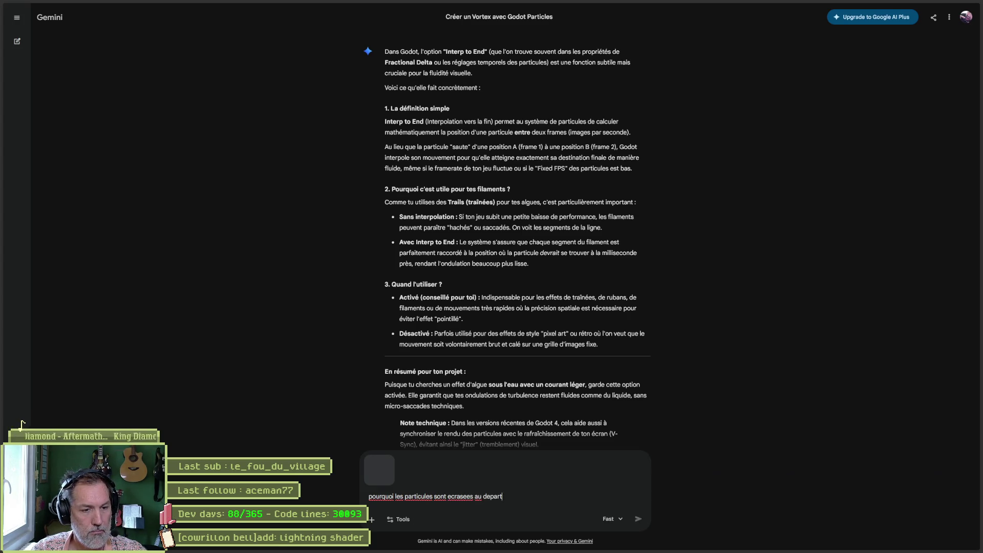
{"action": "left_click", "coordinate": [638, 518]}
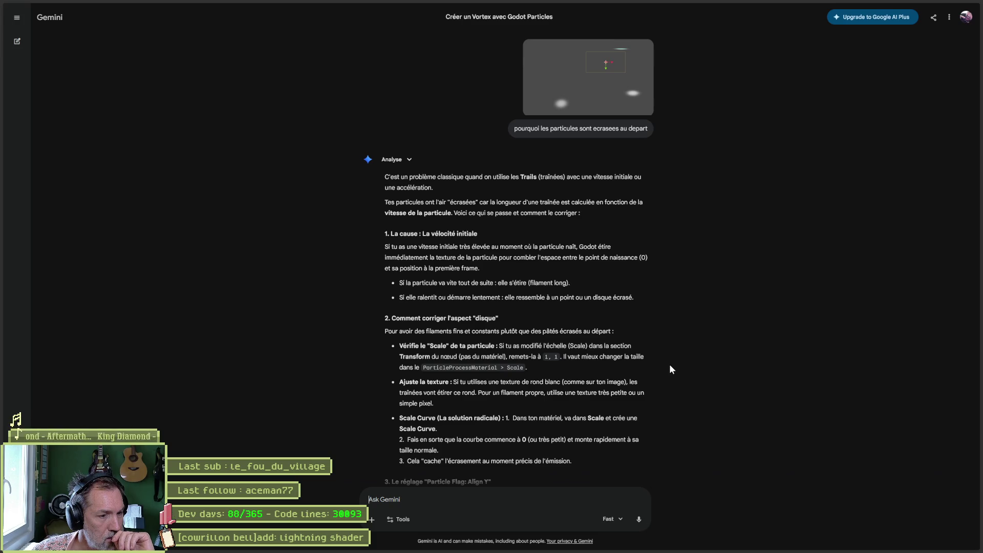
{"action": "scroll", "coordinate": [670, 365], "scroll_direction": "down", "scroll_amount": 2}
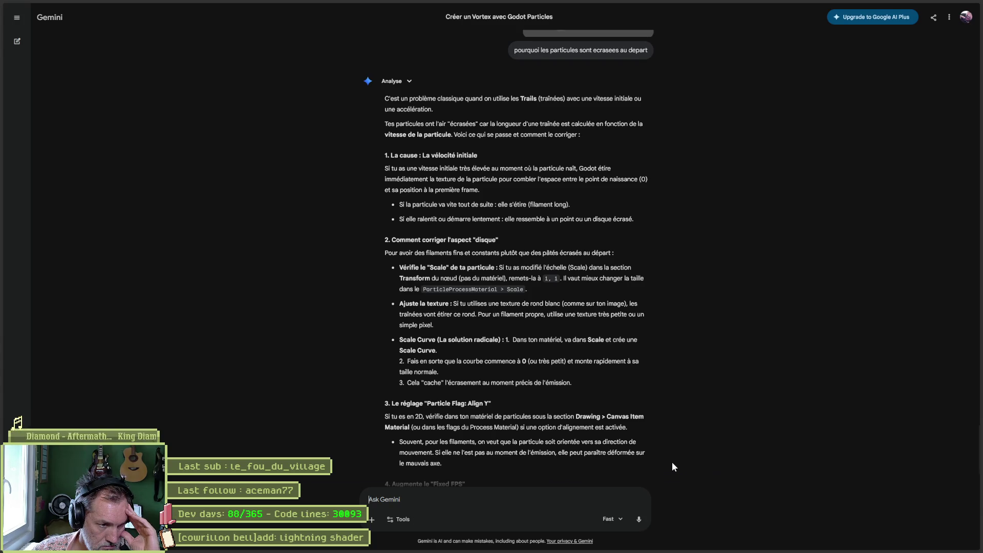
{"action": "scroll", "coordinate": [672, 462], "scroll_direction": "down", "scroll_amount": 1}
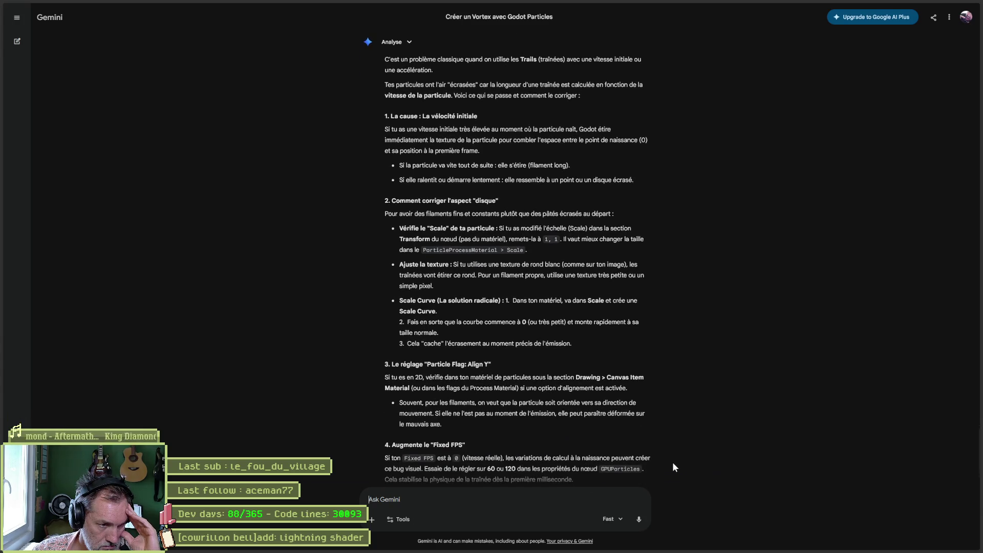
{"action": "key", "text": "alt+Tab"}
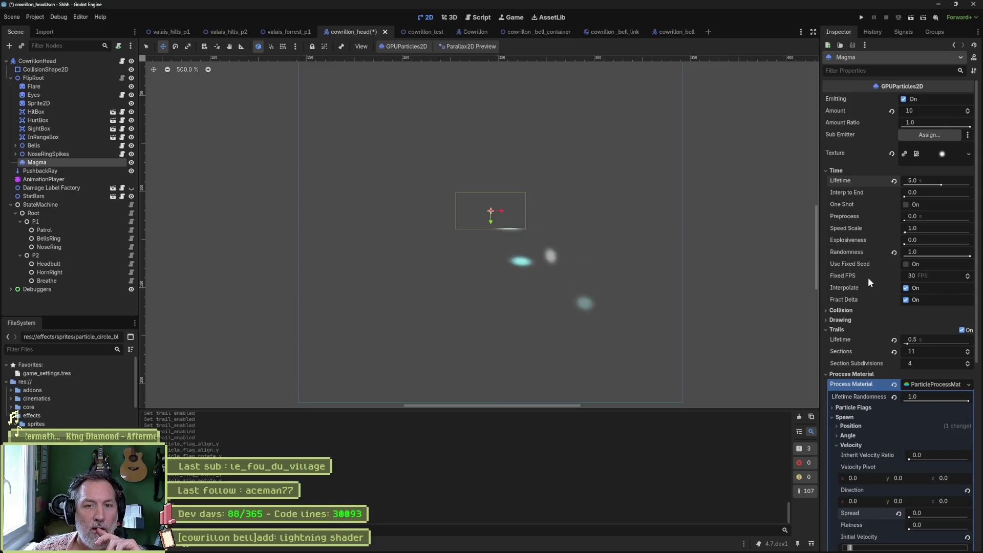
Step: Test Explosiveness and Interp to End at higher values, then return both to 0
{"action": "left_click_drag", "start_coordinate": [903, 244], "coordinate": [964, 245]}
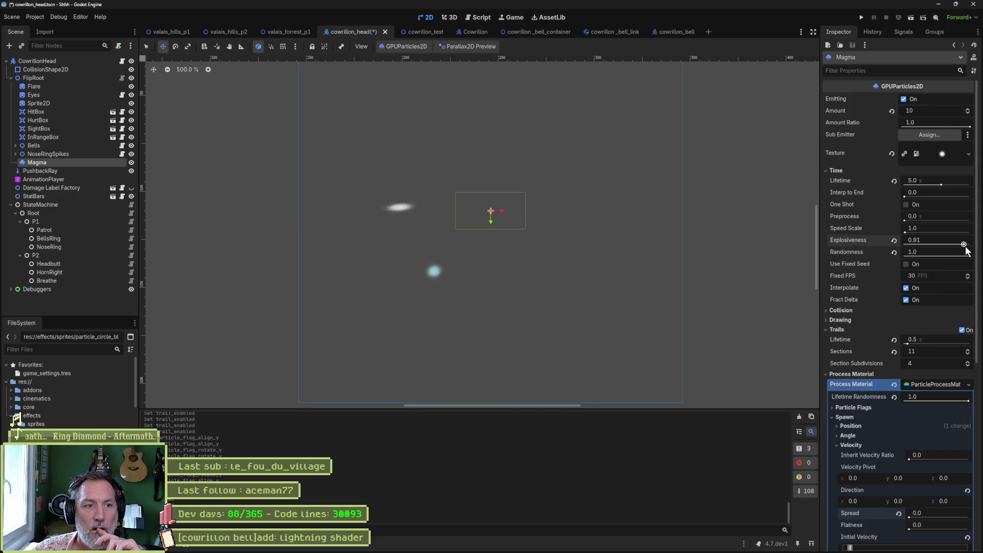
{"action": "left_click_drag", "start_coordinate": [964, 245], "coordinate": [867, 244]}
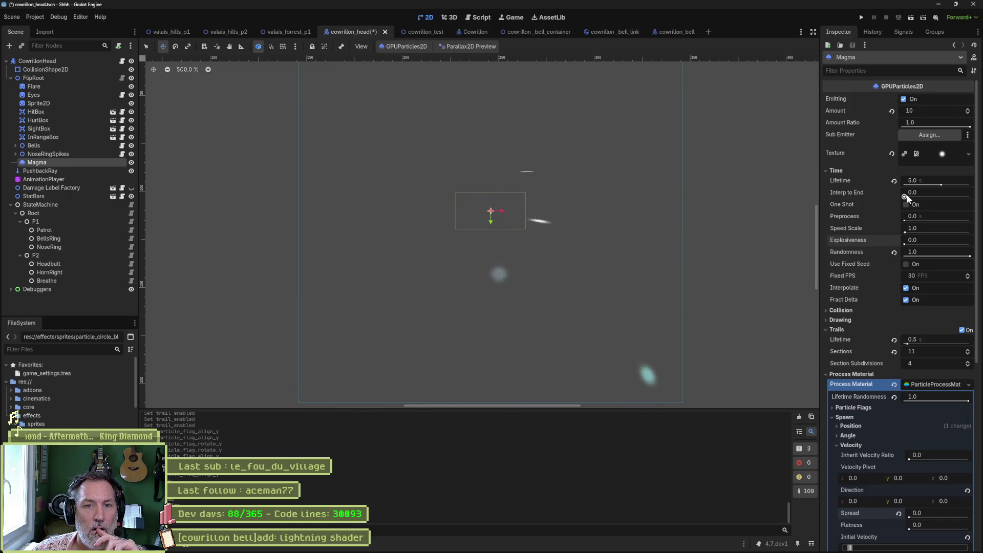
{"action": "left_click_drag", "start_coordinate": [905, 195], "coordinate": [977, 202]}
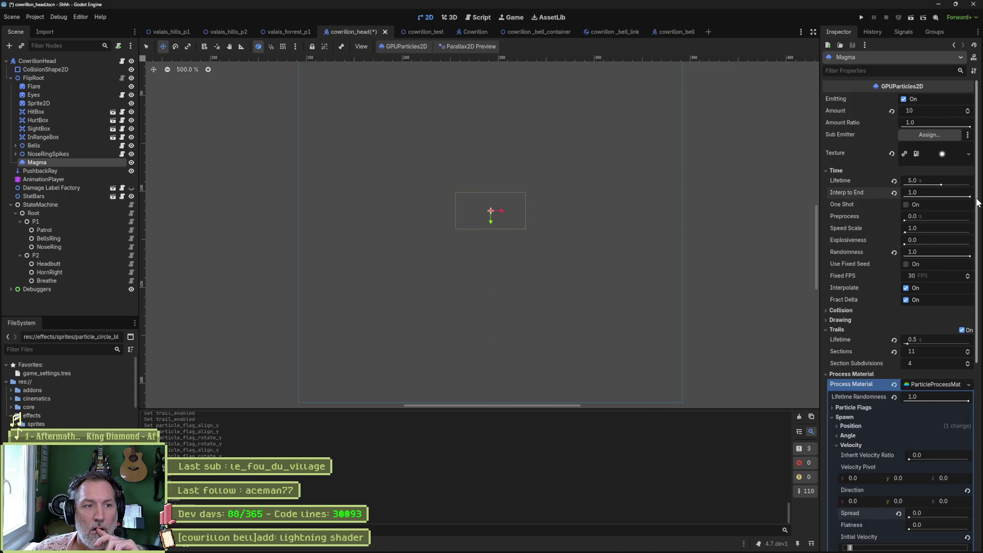
{"action": "left_click", "coordinate": [893, 194]}
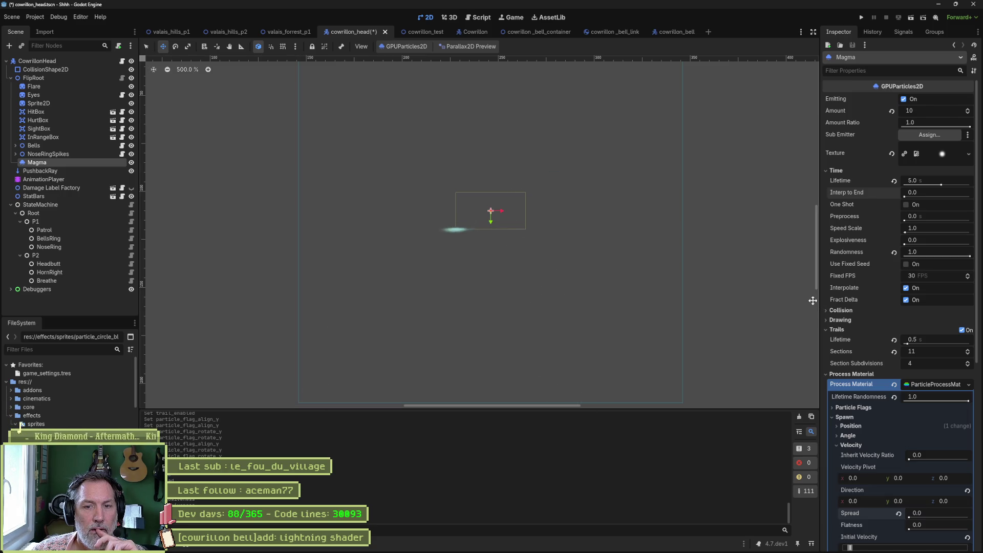
Step: Toggle Interpolate and Fract Delta off and back on, then collapse the Time section
{"action": "left_click", "coordinate": [905, 288]}
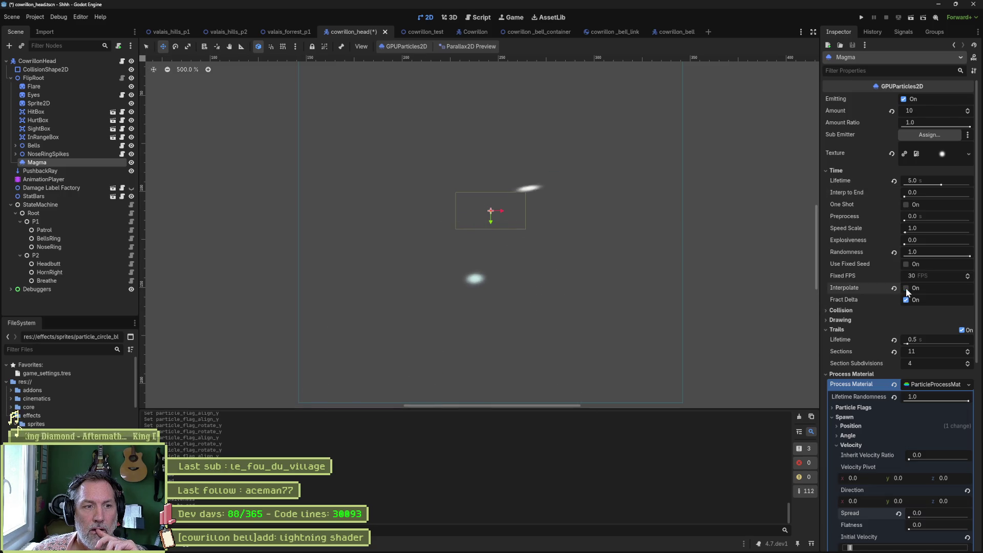
{"action": "left_click", "coordinate": [906, 288]}
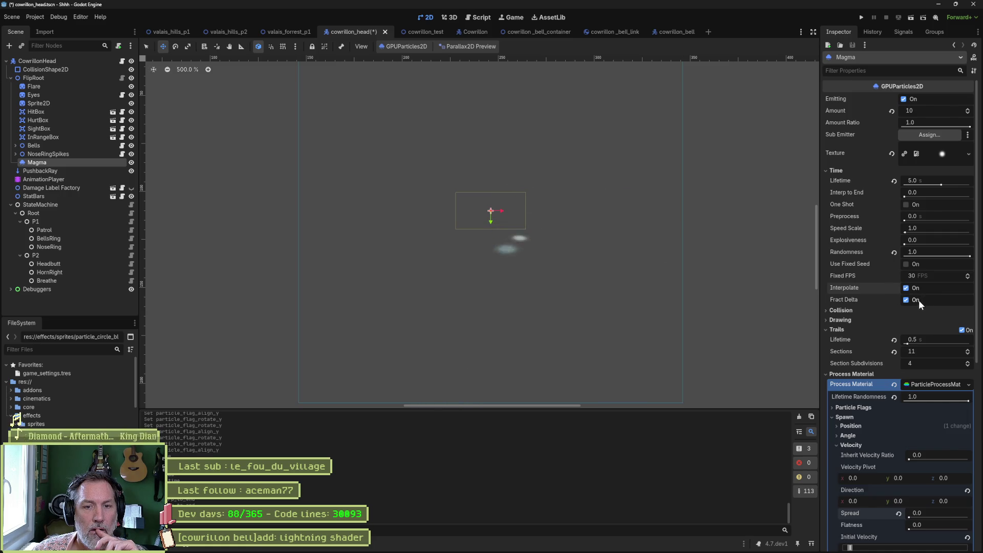
{"action": "left_click", "coordinate": [905, 300]}
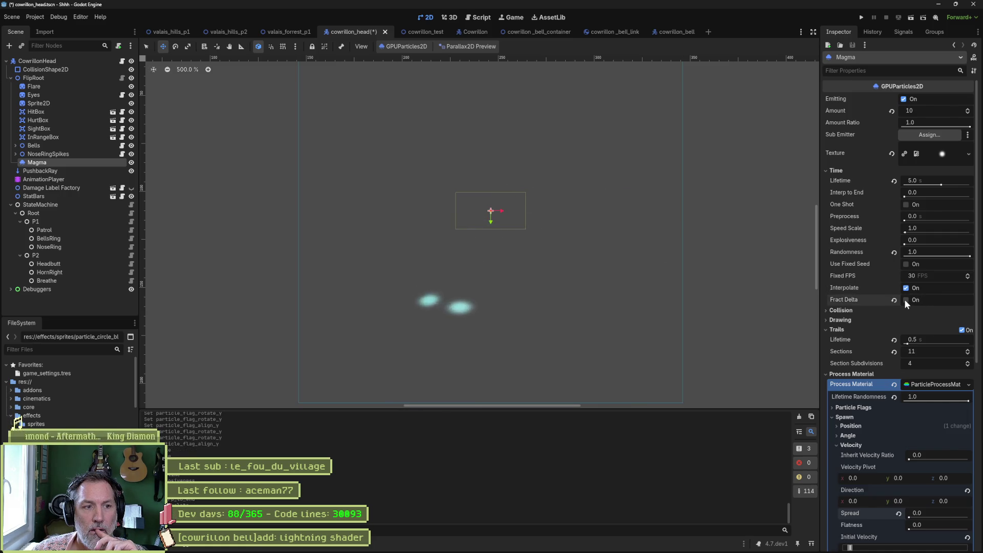
{"action": "left_click", "coordinate": [905, 299]}
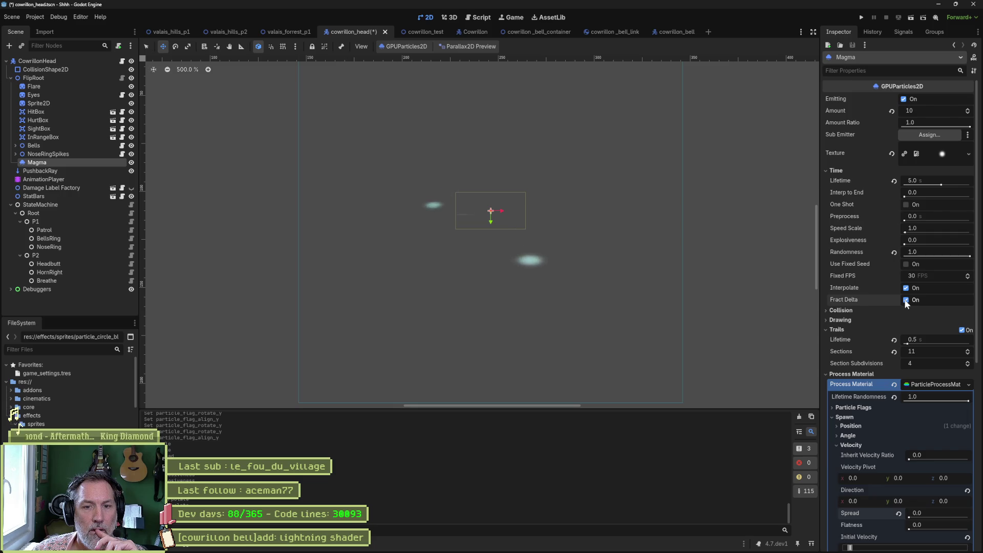
{"action": "left_click", "coordinate": [847, 171]}
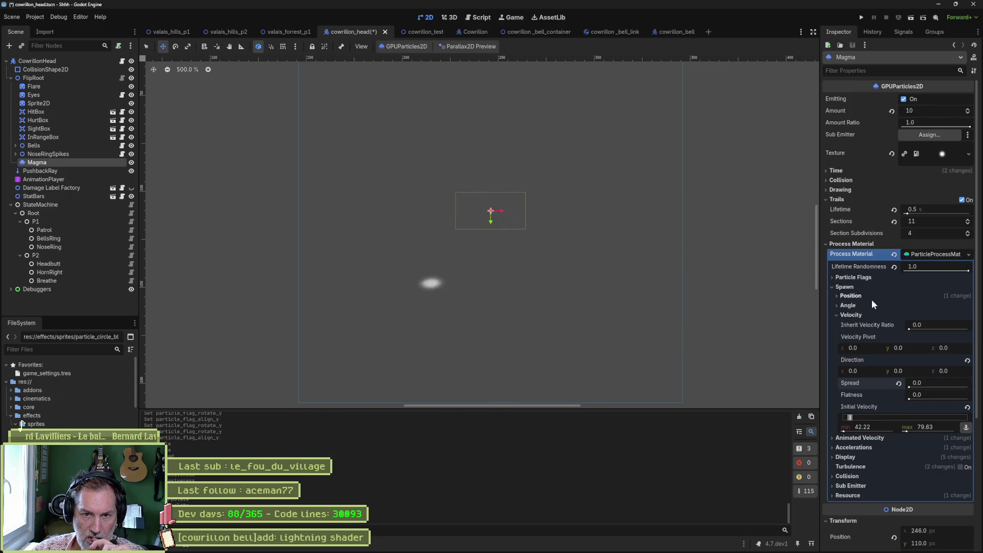
Step: Check Align Y in Particle Flags, trying Rotate Y but leaving it off
{"action": "left_click", "coordinate": [849, 287]}
{"action": "left_click", "coordinate": [849, 277]}
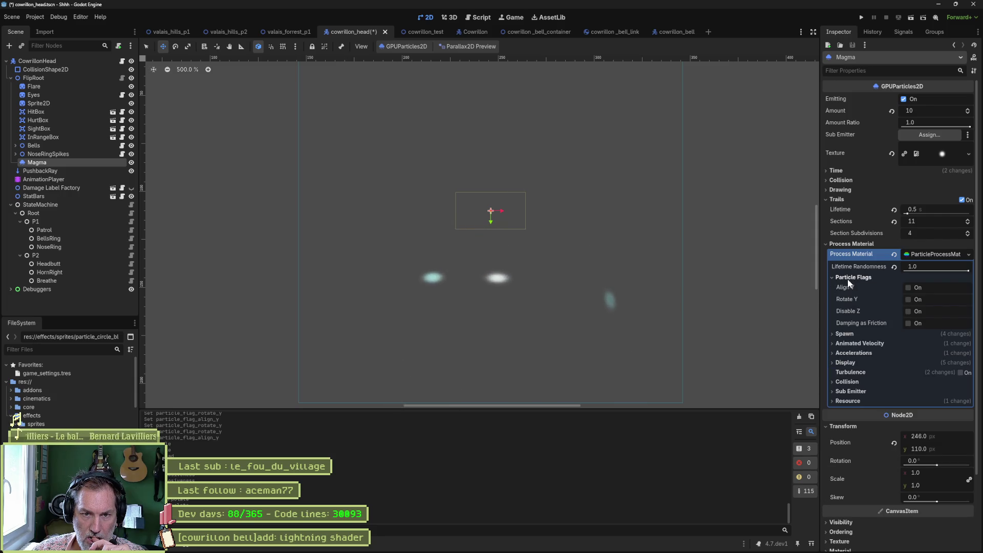
{"action": "left_click", "coordinate": [907, 287]}
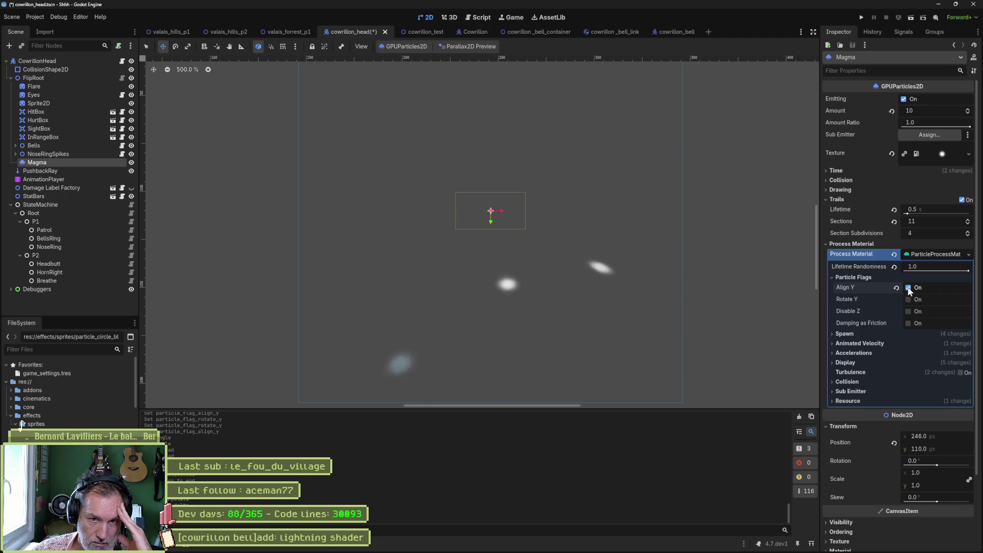
{"action": "left_click", "coordinate": [907, 299]}
{"action": "left_click", "coordinate": [908, 299]}
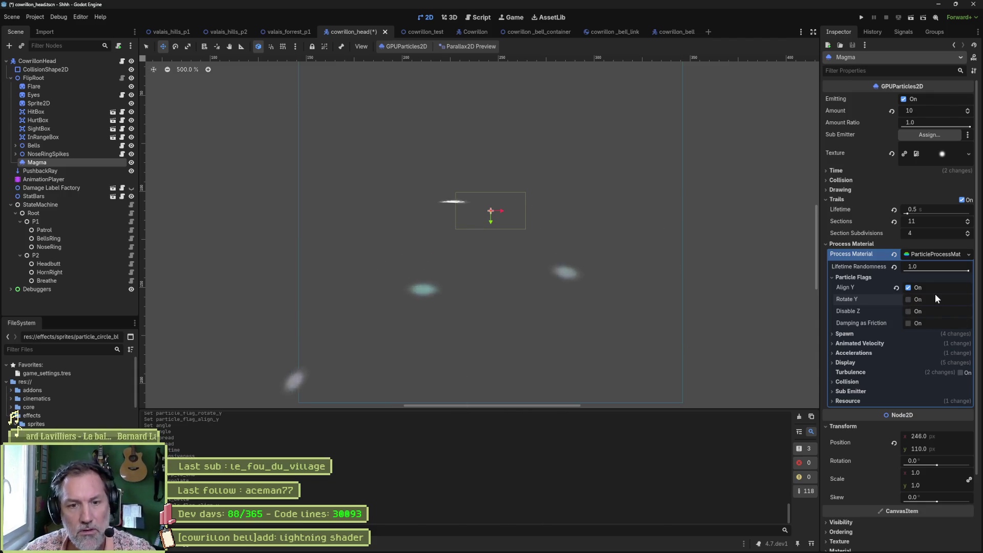
{"action": "left_click", "coordinate": [857, 277]}
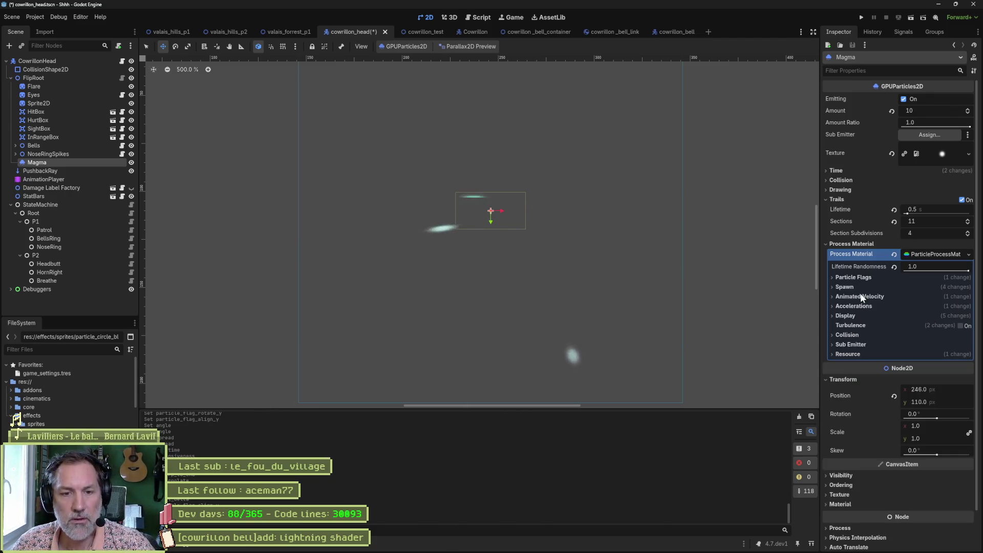
{"action": "left_click", "coordinate": [880, 287]}
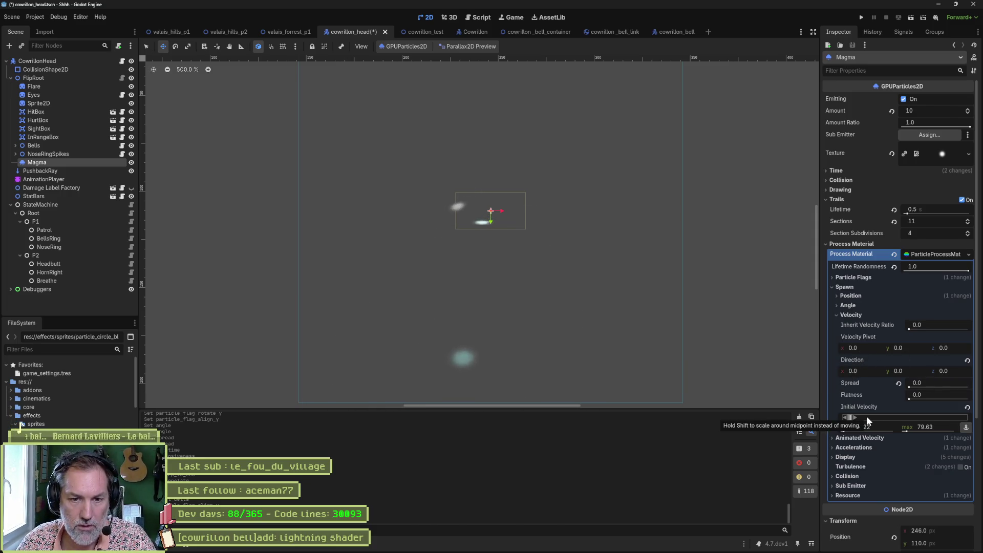
{"action": "left_click", "coordinate": [861, 370]}
{"action": "type", "text": "1"}
{"action": "key", "text": "Tab"}
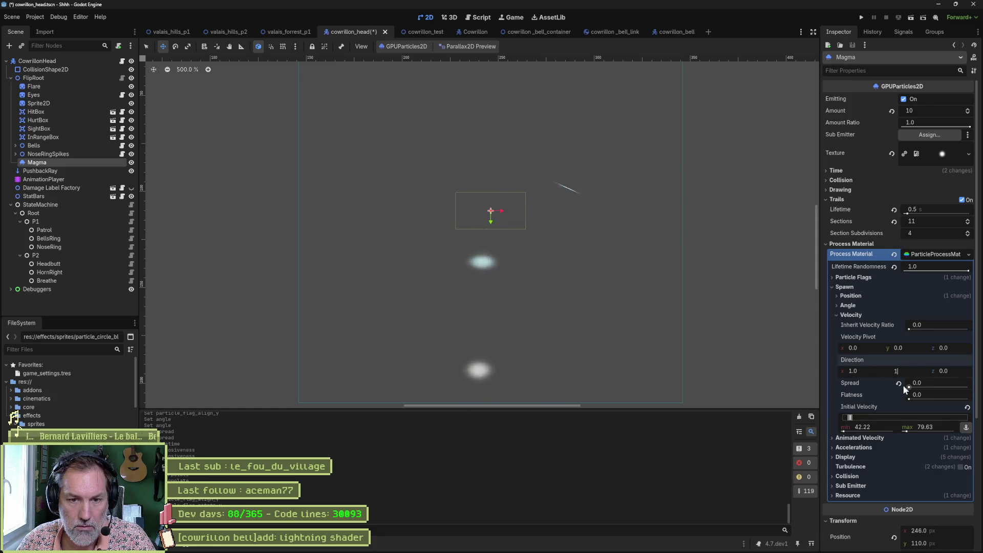
{"action": "type", "text": "1"}
{"action": "key", "text": "Tab"}
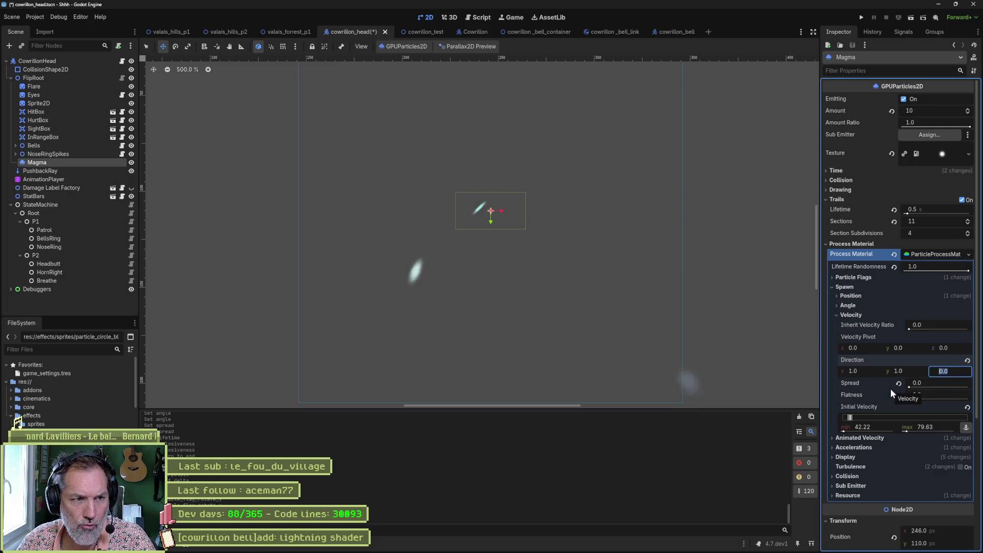
{"action": "left_click", "coordinate": [877, 358]}
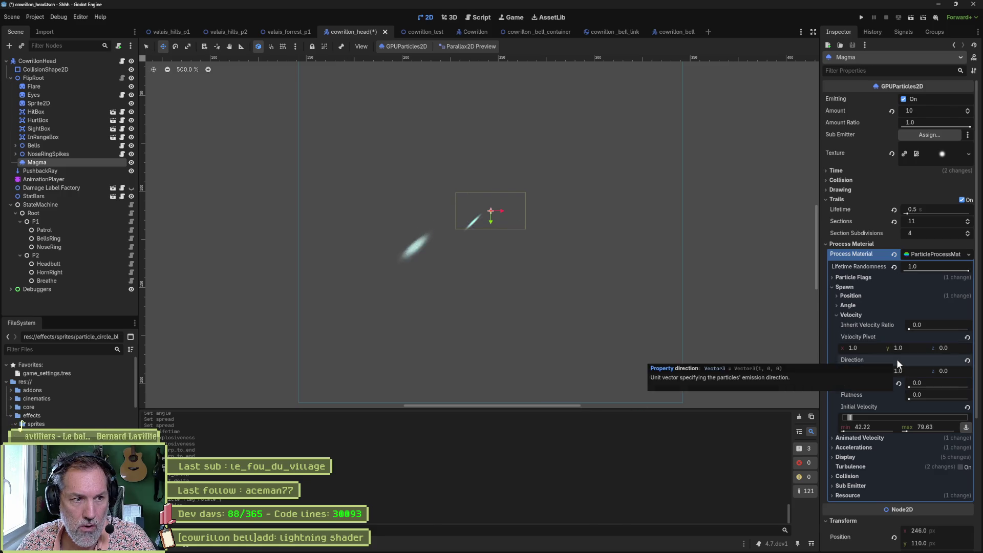
{"action": "left_click", "coordinate": [966, 361]}
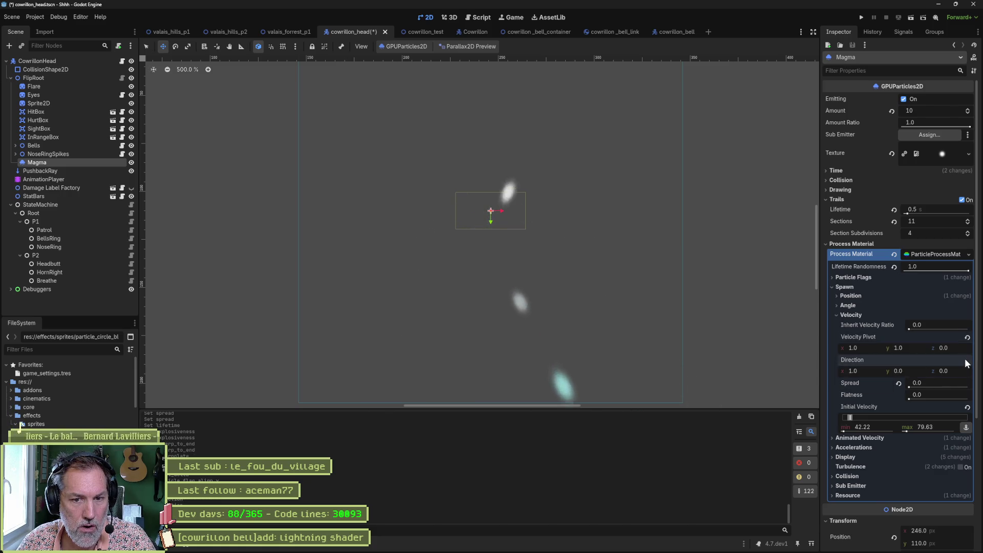
{"action": "left_click", "coordinate": [868, 372]}
{"action": "type", "text": "0"}
{"action": "key", "text": "Return"}
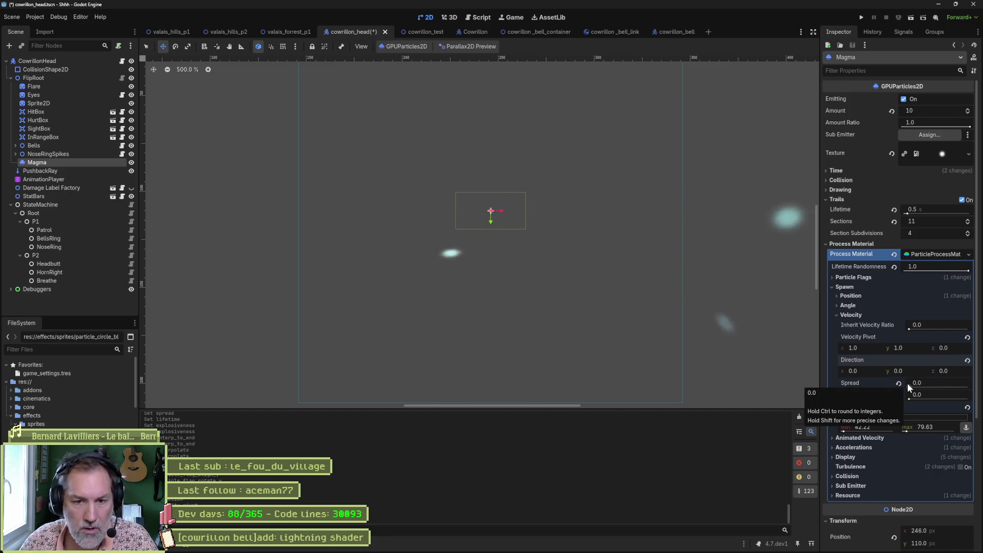
{"action": "left_click", "coordinate": [870, 349]}
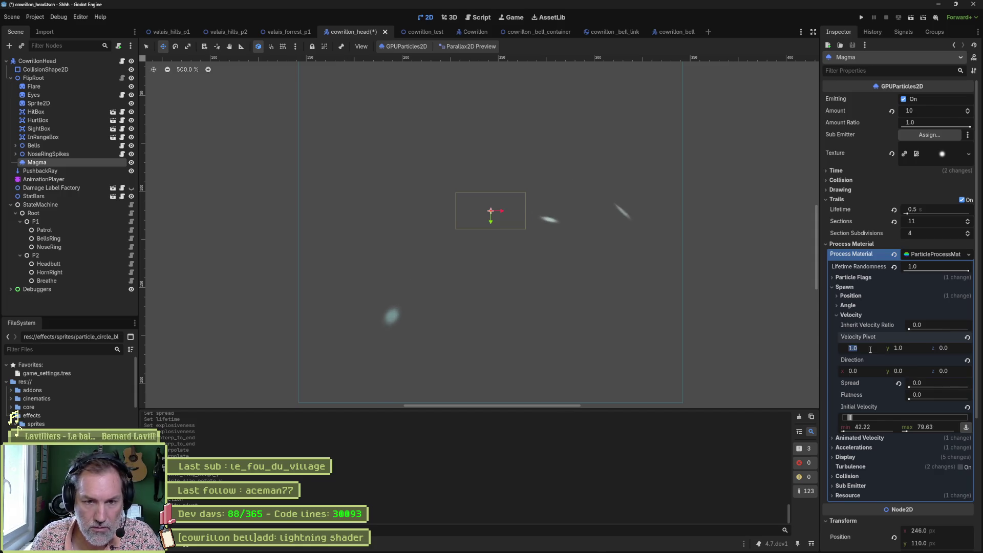
{"action": "type", "text": "0"}
{"action": "key", "text": "Tab"}
{"action": "type", "text": "0"}
{"action": "key", "text": "Return"}
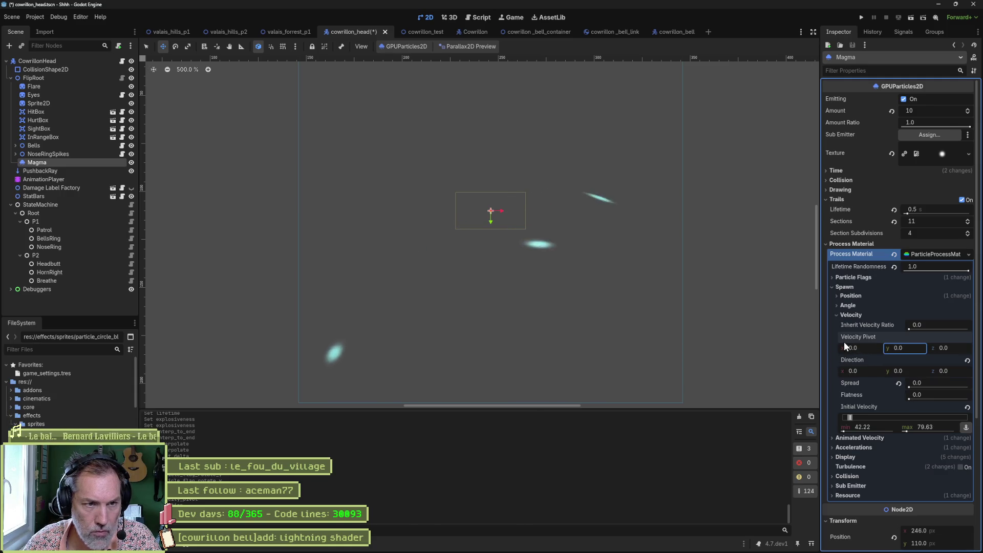
{"action": "mouse_move", "coordinate": [844, 342]}
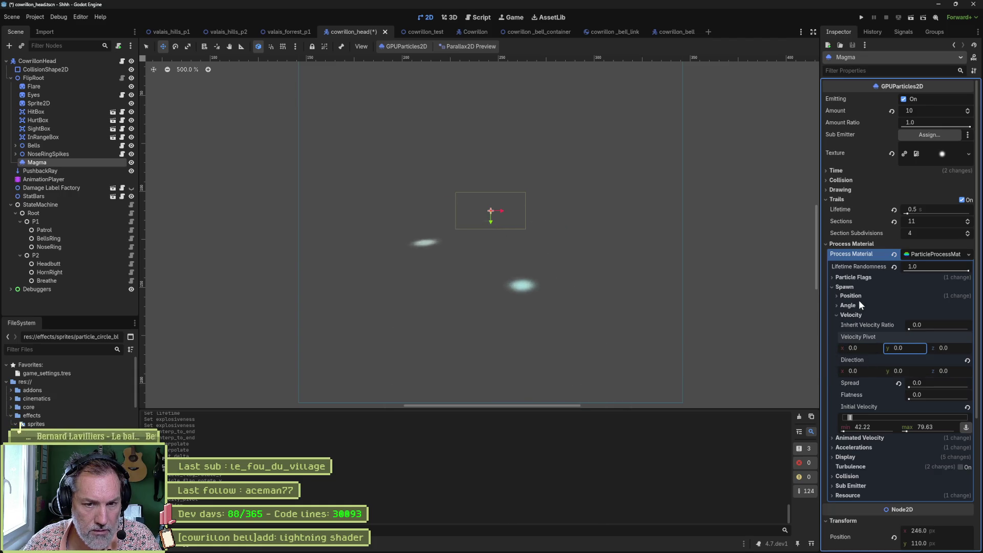
{"action": "scroll", "coordinate": [857, 304], "scroll_direction": "down", "scroll_amount": 2}
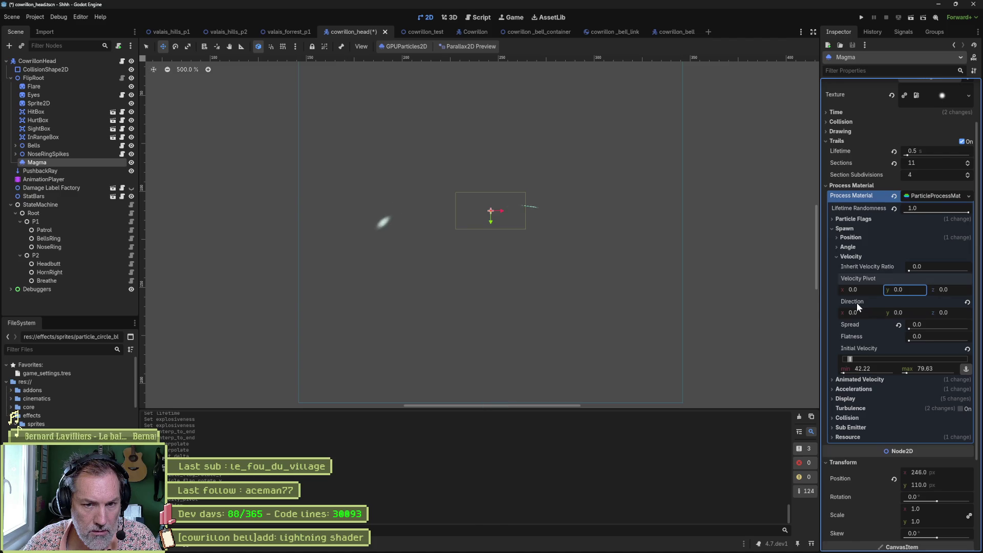
Step: Revert the Display Scale range so the minimum returns to 1.0
{"action": "left_click", "coordinate": [859, 389]}
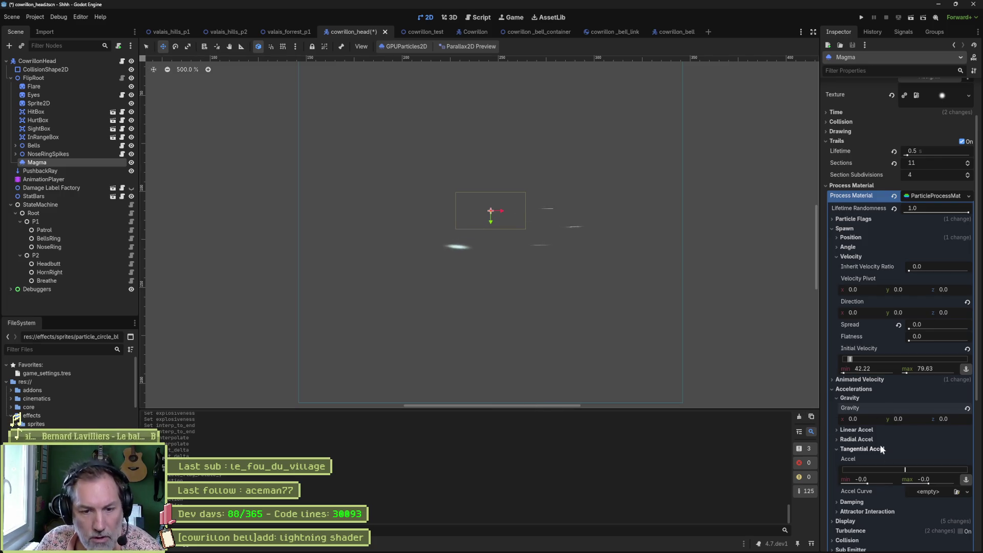
{"action": "scroll", "coordinate": [907, 439], "scroll_direction": "down", "scroll_amount": 4}
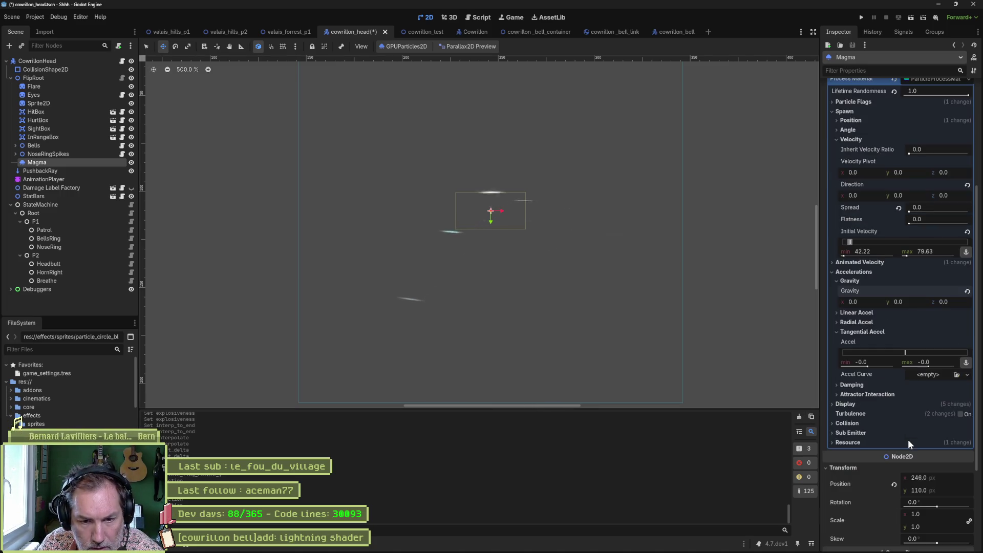
{"action": "left_click", "coordinate": [846, 405]}
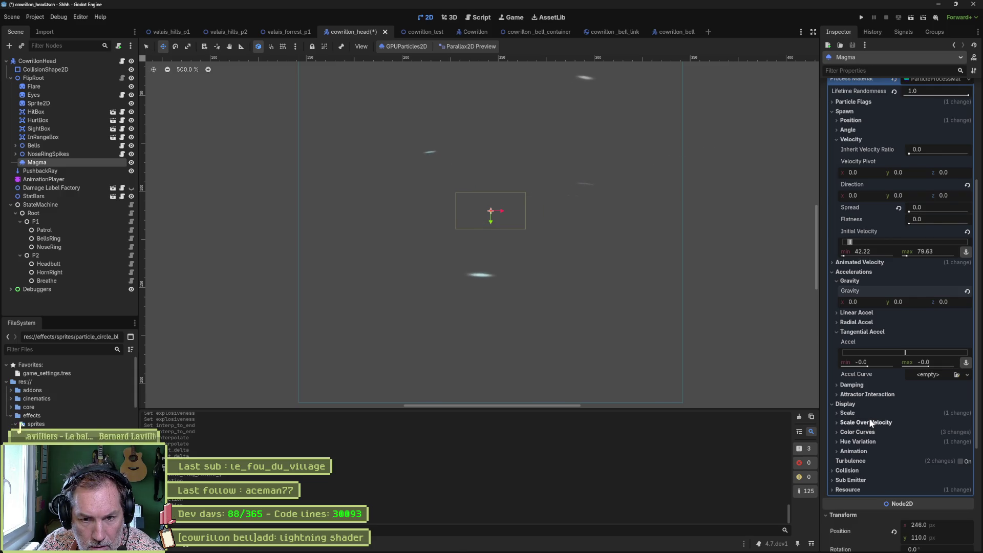
{"action": "left_click", "coordinate": [847, 413]}
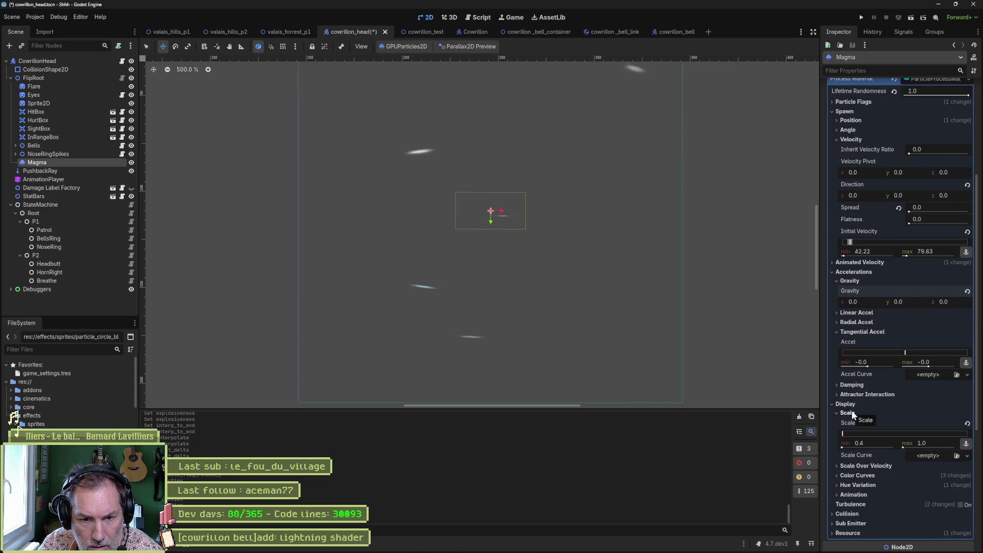
{"action": "left_click", "coordinate": [968, 429]}
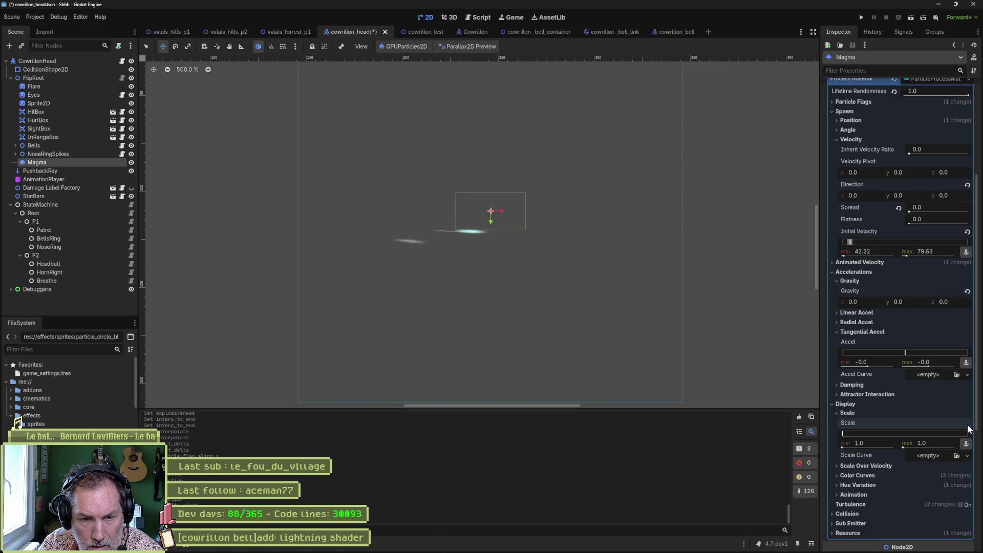
{"action": "left_click", "coordinate": [849, 413]}
Step: Try Scale Over Velocity at 141.1–193.25, then revert it to default and collapse it
{"action": "left_click", "coordinate": [852, 421]}
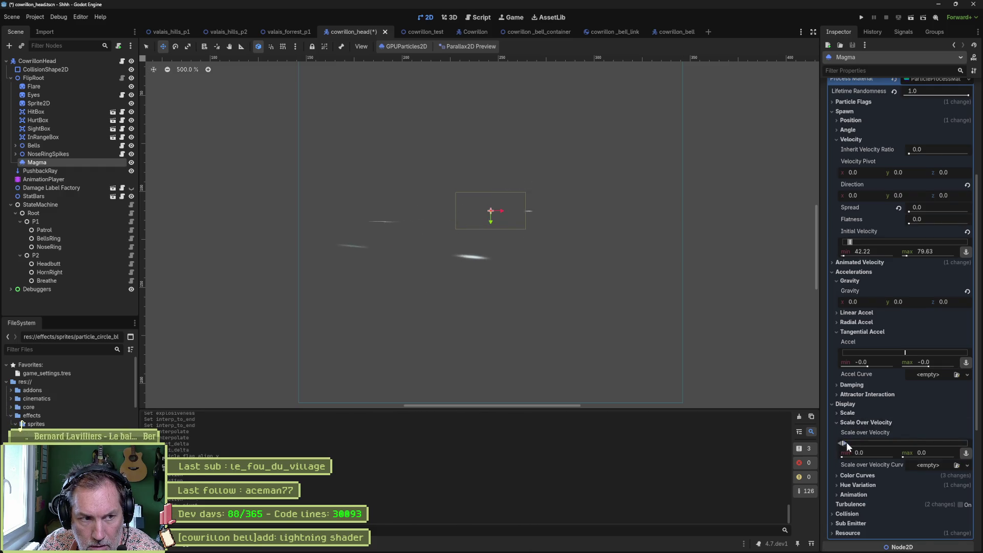
{"action": "left_click_drag", "start_coordinate": [846, 441], "coordinate": [868, 440]}
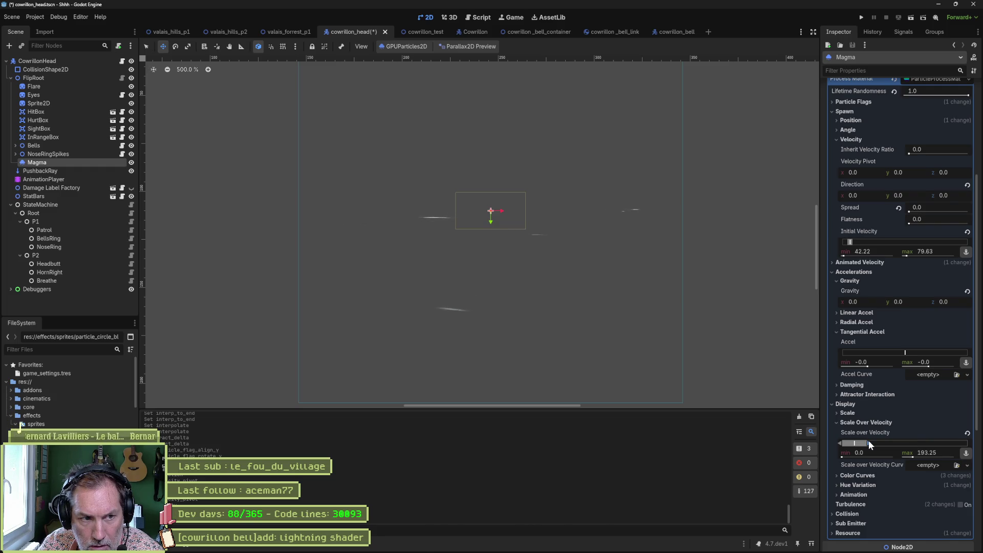
{"action": "left_click_drag", "start_coordinate": [854, 447], "coordinate": [859, 446]}
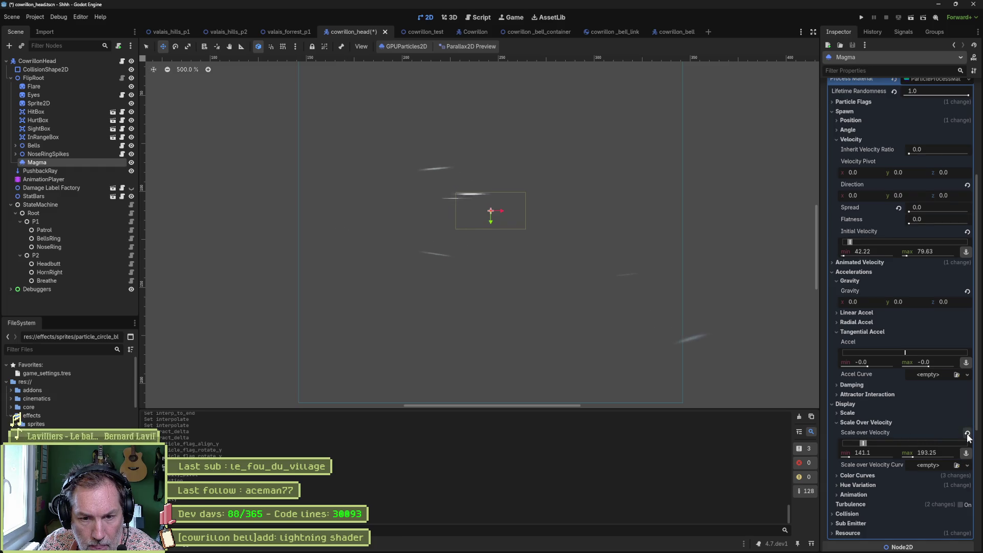
{"action": "left_click", "coordinate": [967, 433]}
{"action": "left_click", "coordinate": [855, 421]}
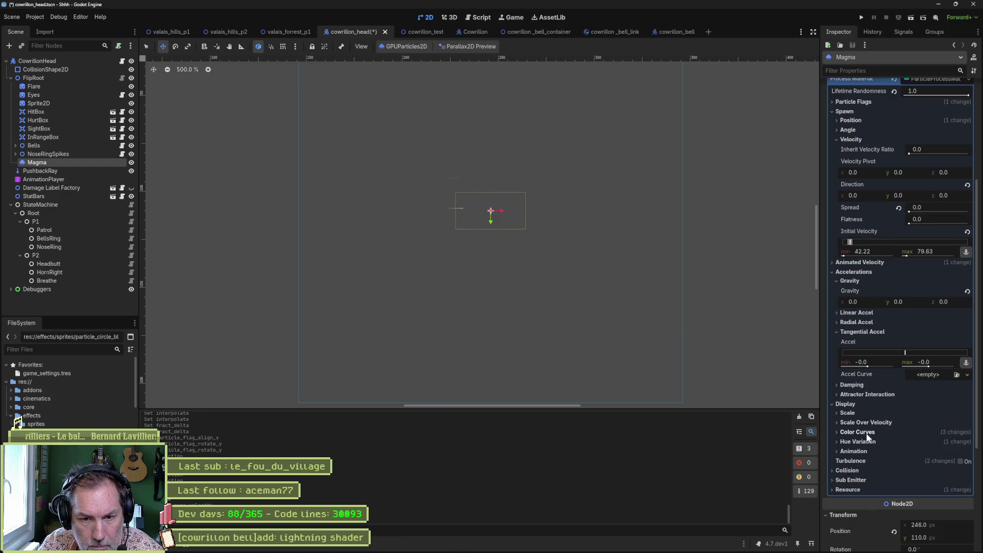
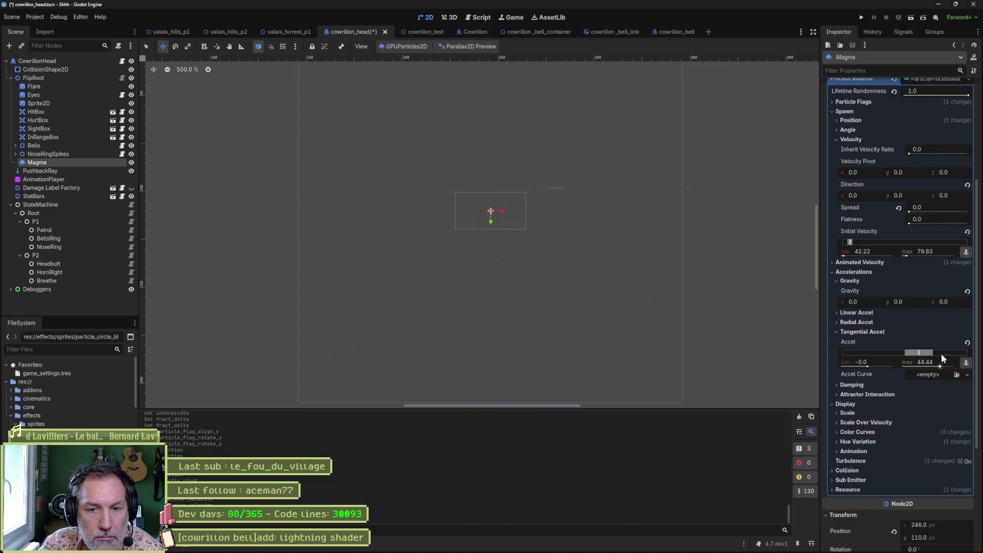
Step: Try Attractor Interaction on and off, then revert Initial Velocity to 0.0 min and max
{"action": "left_click", "coordinate": [874, 331]}
{"action": "left_click", "coordinate": [861, 342]}
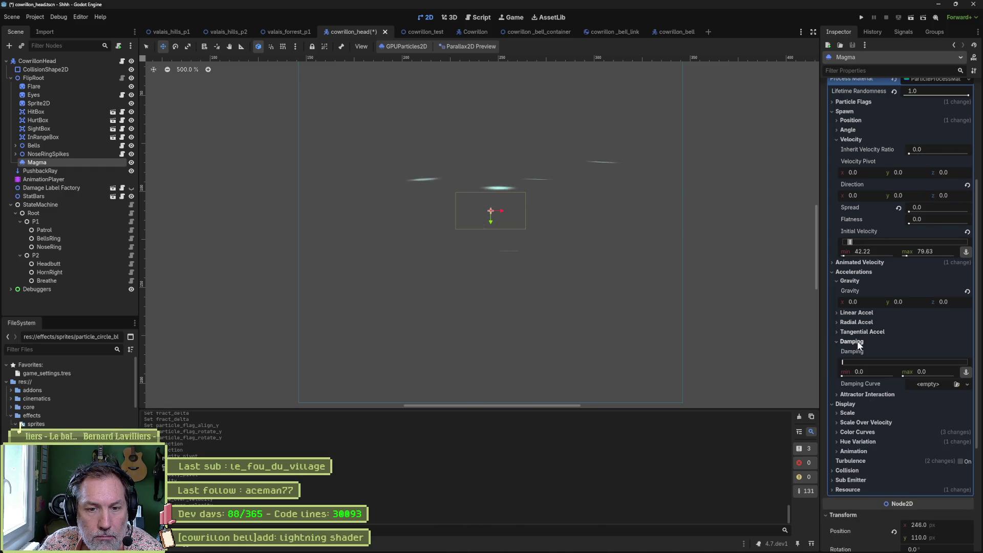
{"action": "left_click", "coordinate": [860, 344]}
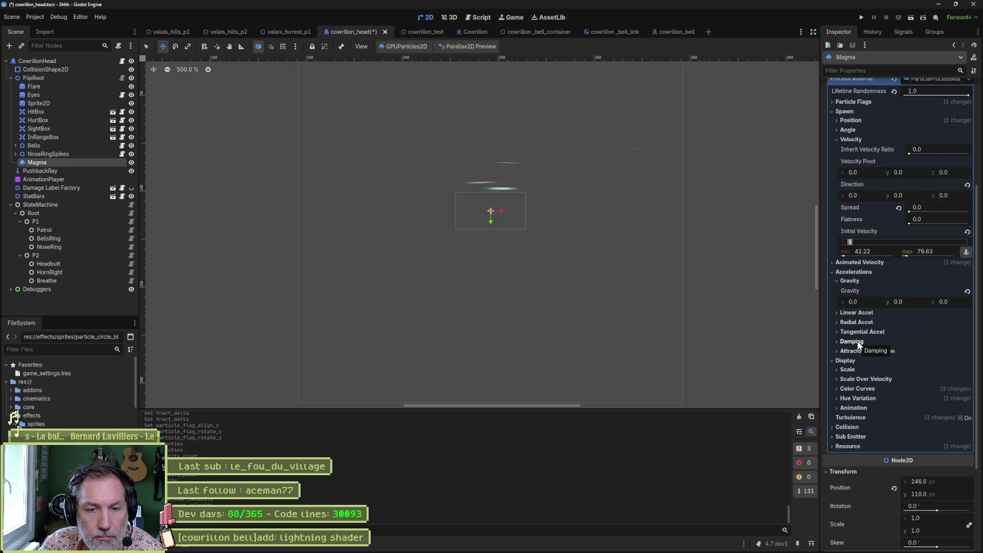
{"action": "left_click", "coordinate": [856, 352]}
{"action": "left_click", "coordinate": [923, 361]}
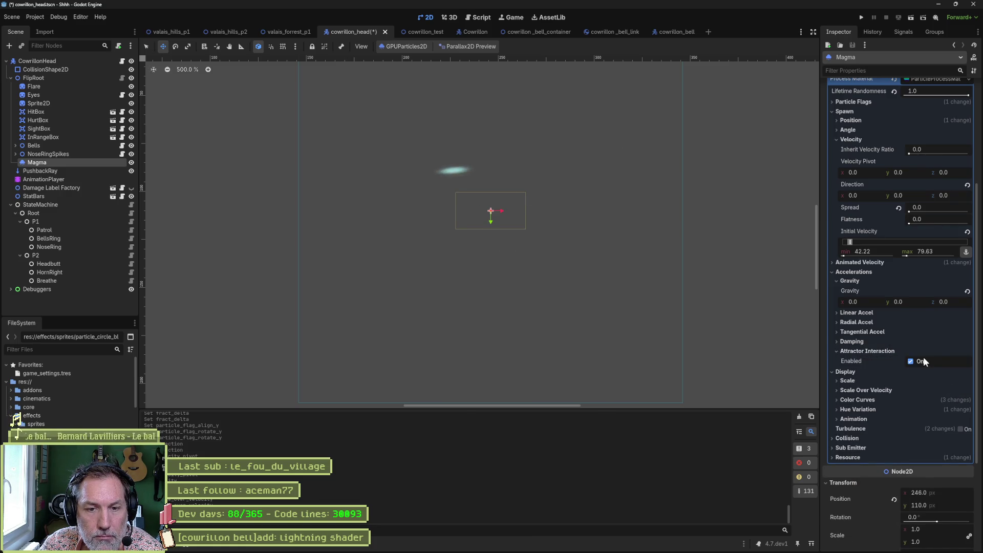
{"action": "left_click", "coordinate": [911, 361]}
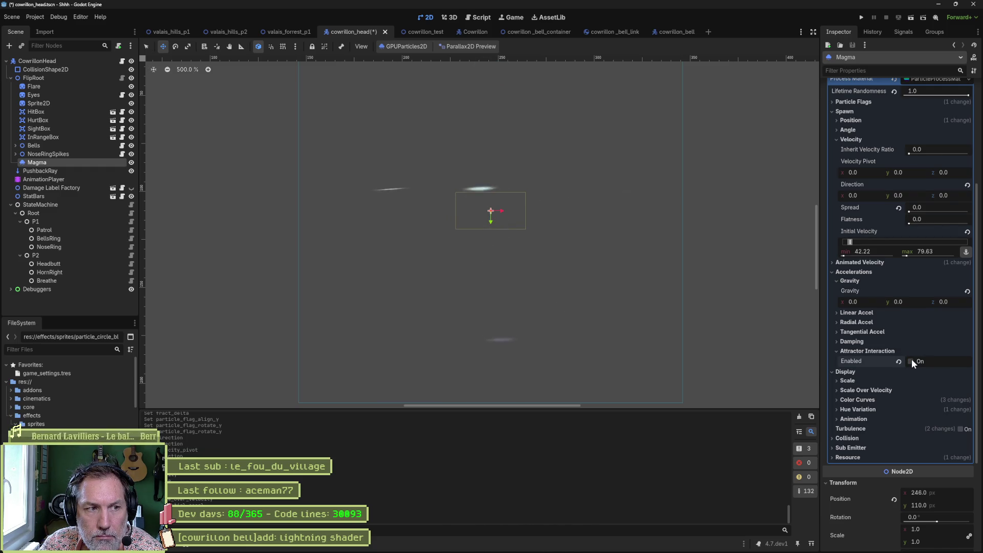
{"action": "left_click", "coordinate": [867, 351]}
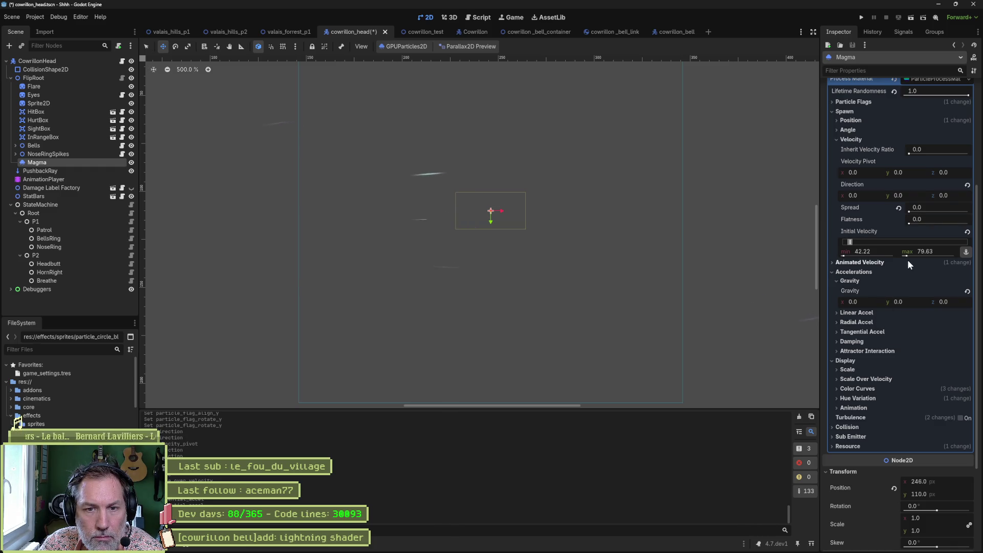
{"action": "left_click", "coordinate": [967, 231]}
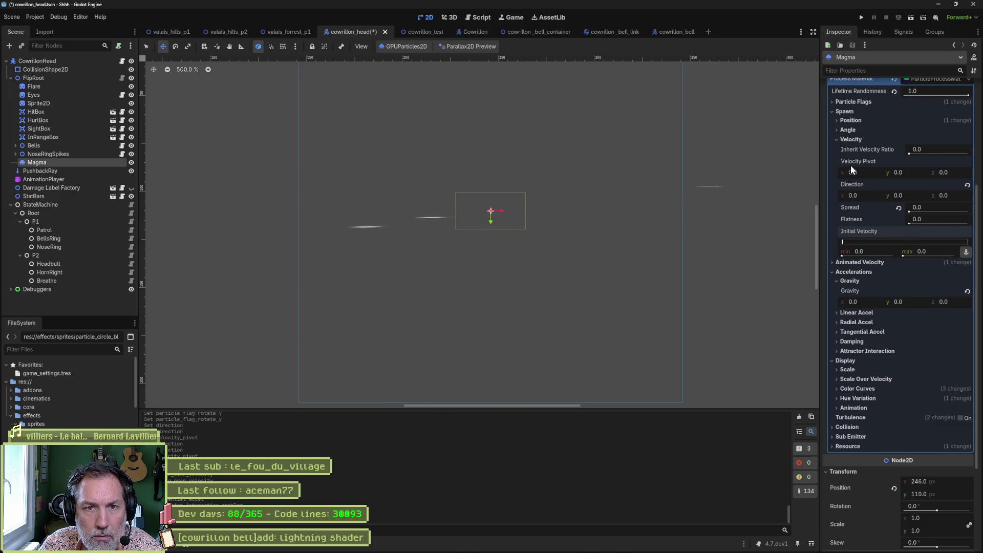
Step: Revert Spread to 45, undo it back to 0, and browse the Accelerations sub-sections
{"action": "left_click", "coordinate": [897, 208]}
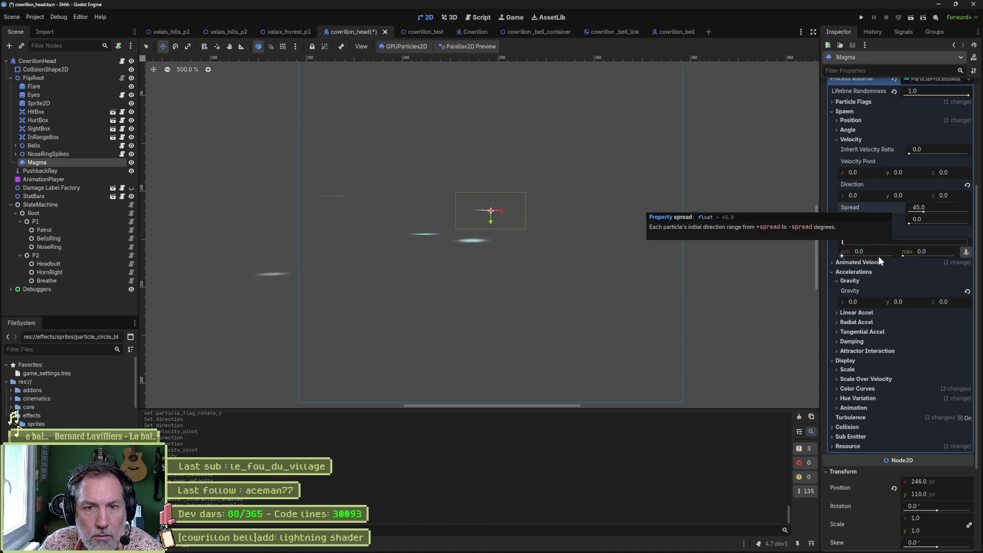
{"action": "key", "text": "ctrl+z"}
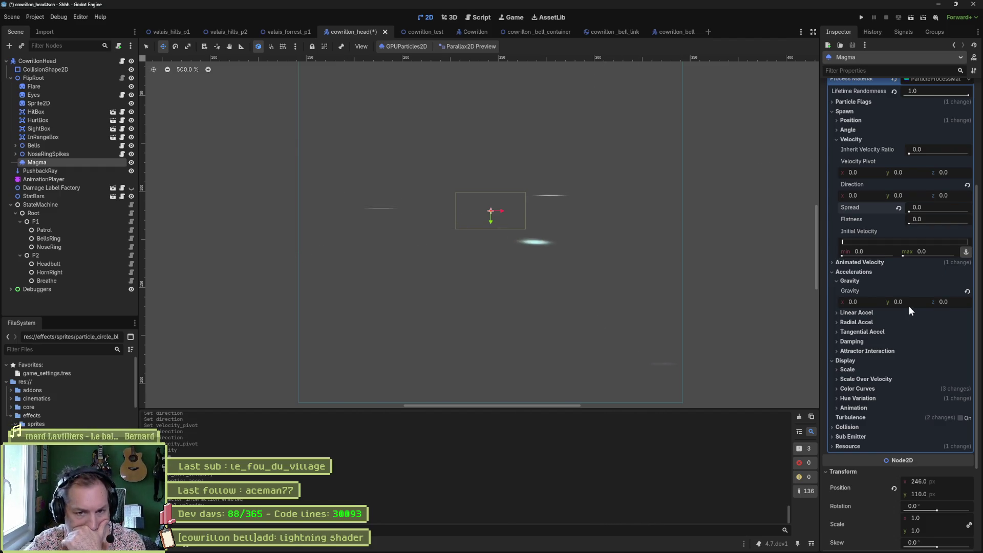
{"action": "left_click", "coordinate": [874, 311]}
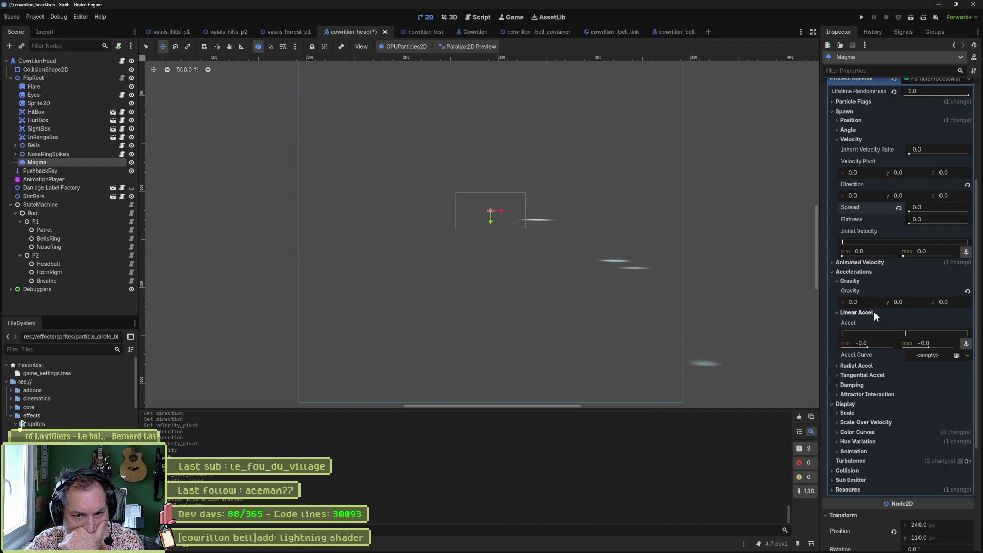
{"action": "left_click", "coordinate": [874, 311]}
{"action": "left_click", "coordinate": [865, 320]}
{"action": "left_click", "coordinate": [865, 321]}
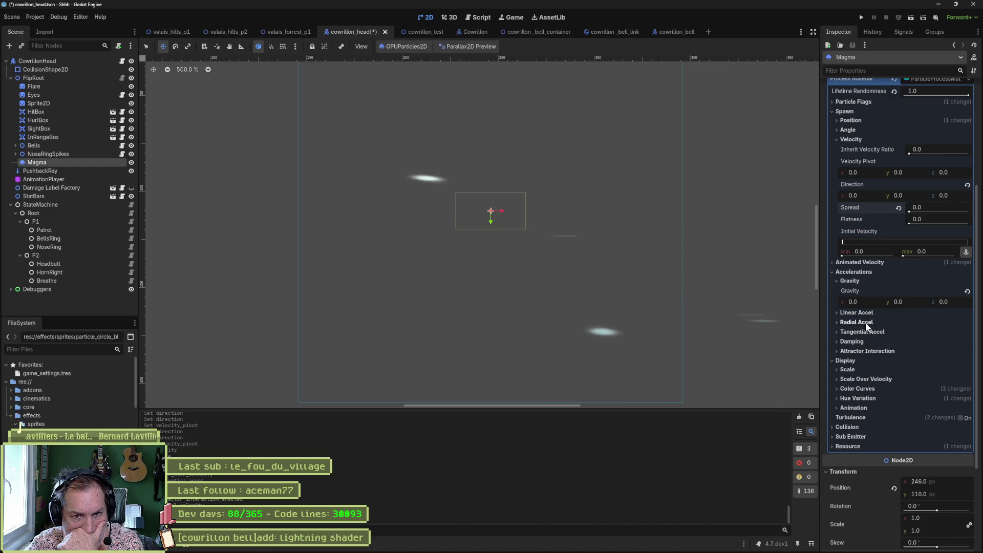
{"action": "left_click", "coordinate": [865, 330]}
{"action": "left_click", "coordinate": [865, 330]}
{"action": "left_click", "coordinate": [866, 339]}
{"action": "left_click", "coordinate": [866, 338]}
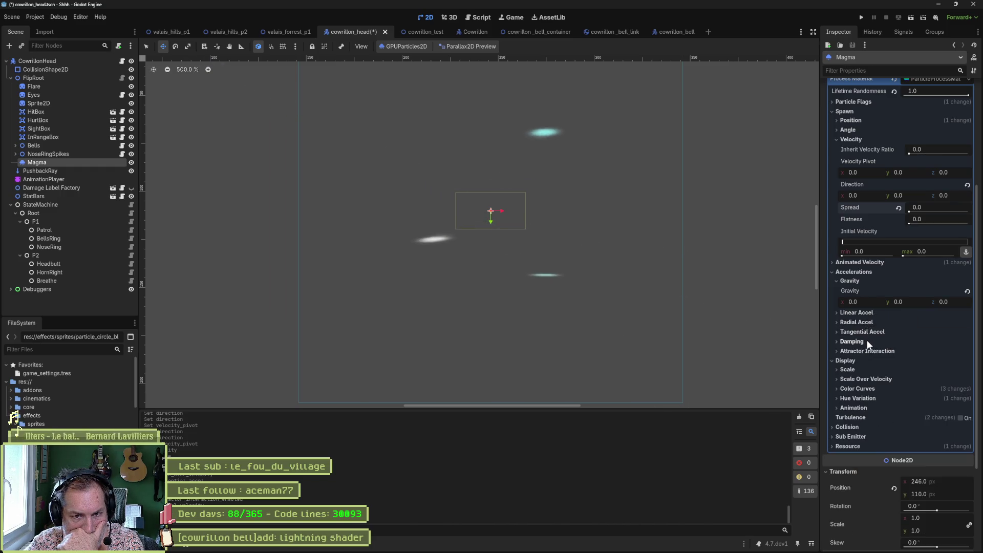
{"action": "left_click", "coordinate": [865, 350]}
{"action": "left_click", "coordinate": [864, 350]}
Step: Collapse Gravity and Accelerations and expand the Animated Velocity settings
{"action": "left_click", "coordinate": [851, 312]}
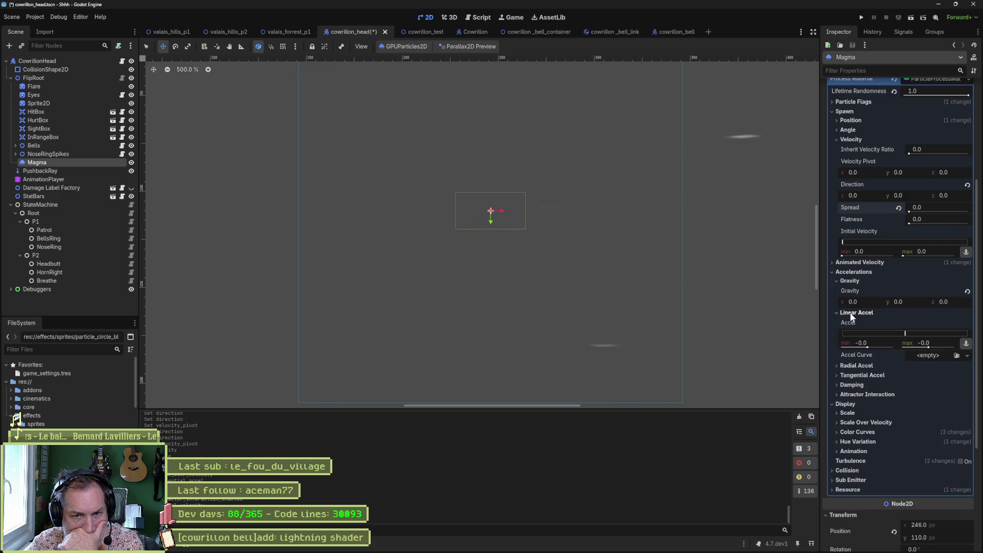
{"action": "left_click", "coordinate": [850, 312]}
{"action": "left_click", "coordinate": [853, 281]}
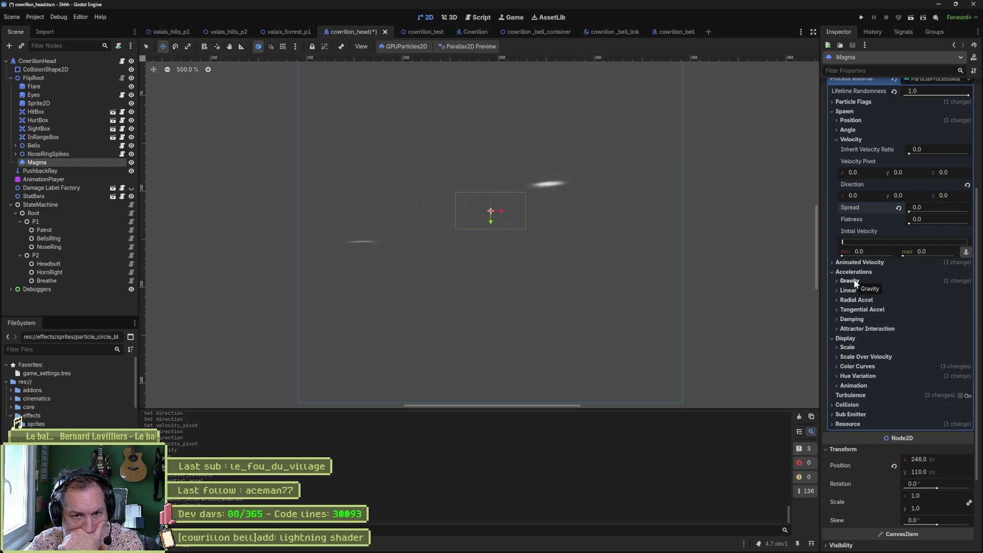
{"action": "left_click", "coordinate": [853, 271]}
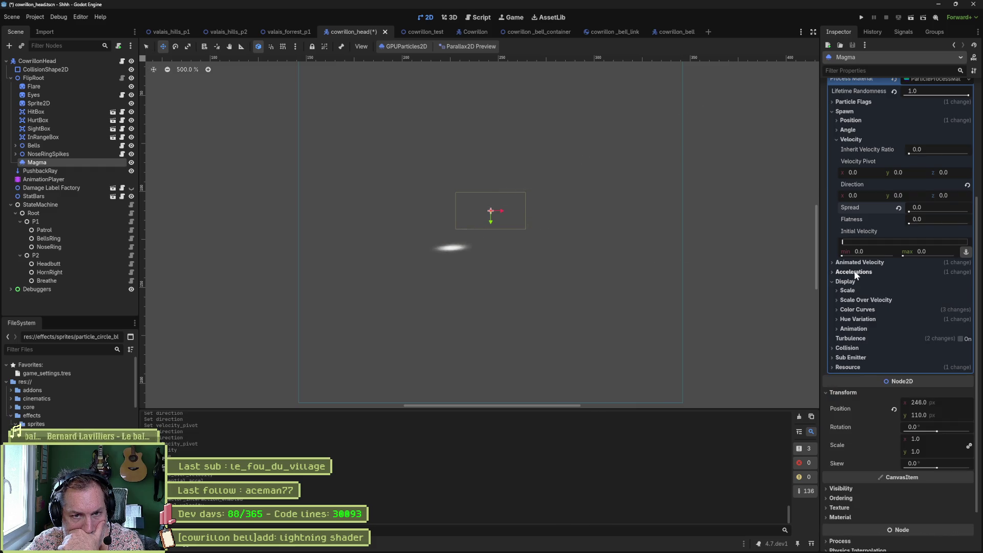
{"action": "left_click", "coordinate": [859, 262]}
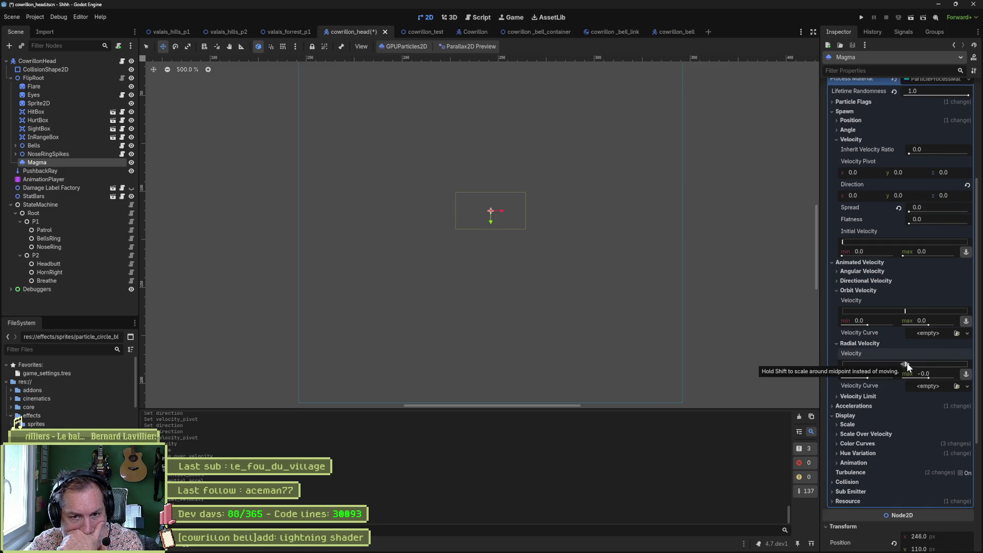
Step: Set Radial Velocity to 30 min and 60 max, then fold the velocity sections away
{"action": "left_click_drag", "start_coordinate": [908, 363], "coordinate": [909, 367]}
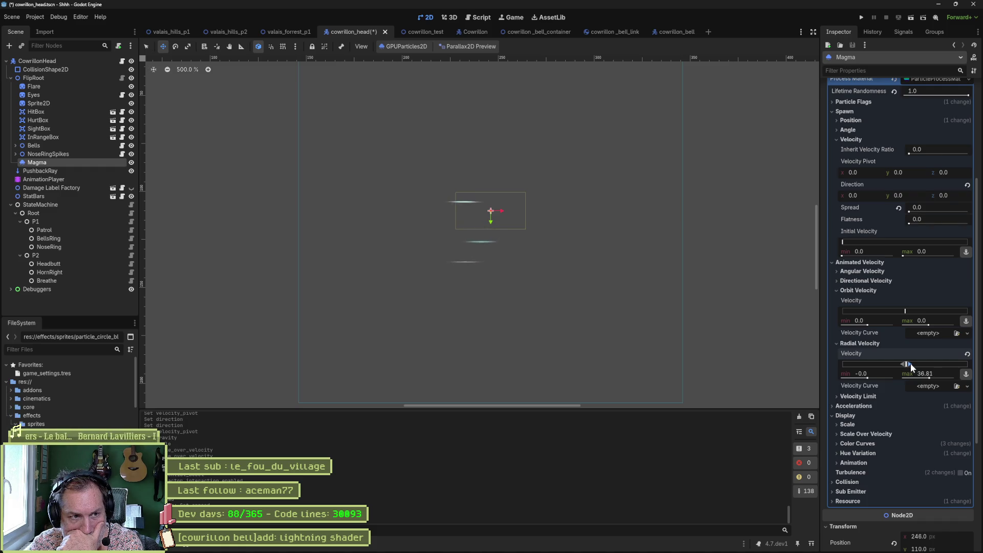
{"action": "left_click", "coordinate": [891, 374]}
{"action": "type", "text": "30"}
{"action": "key", "text": "Tab"}
{"action": "type", "text": "60"}
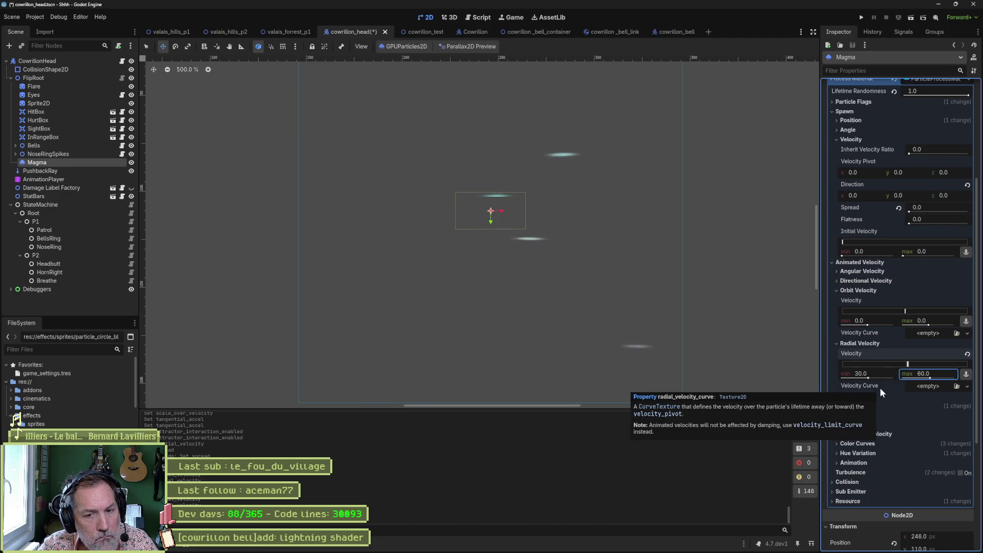
{"action": "left_click", "coordinate": [867, 343]}
{"action": "left_click", "coordinate": [865, 290]}
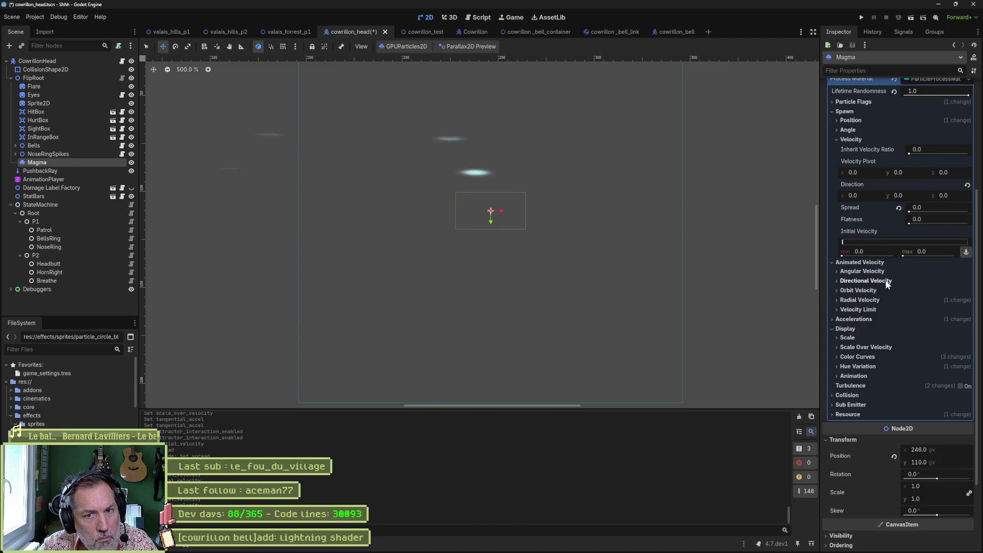
{"action": "scroll", "coordinate": [889, 272], "scroll_direction": "up", "scroll_amount": 5}
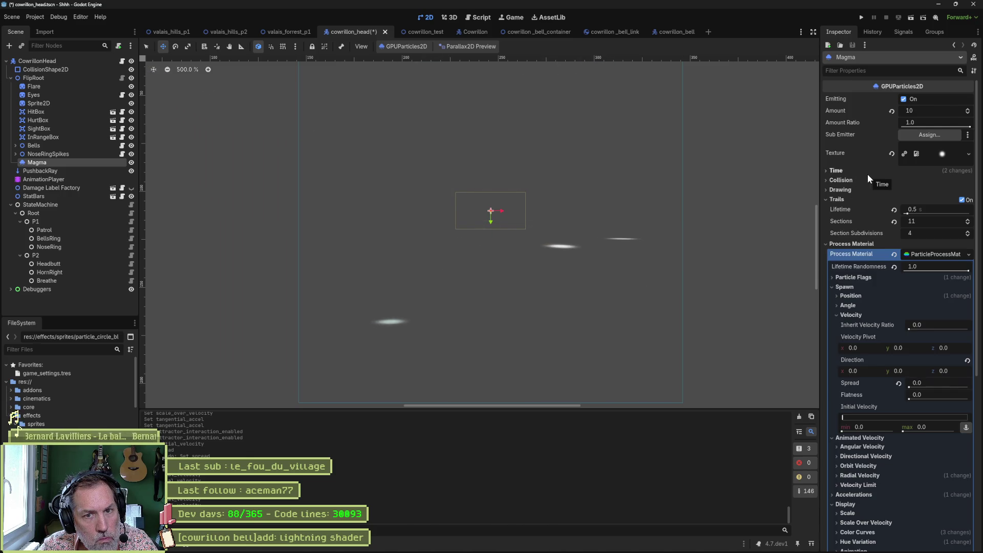
Step: Expand and collapse the Time and Drawing sections to review their settings
{"action": "left_click", "coordinate": [837, 171]}
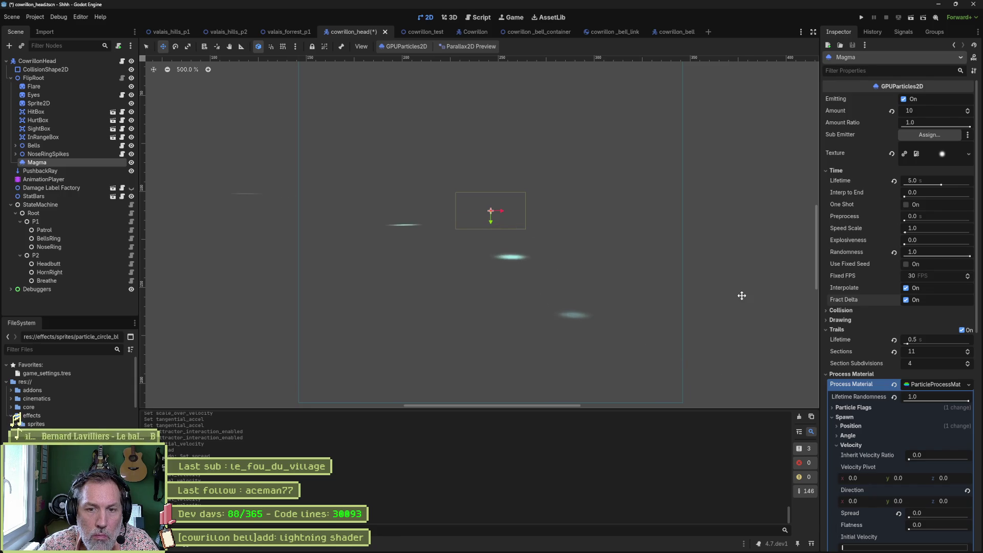
{"action": "left_click", "coordinate": [843, 170]}
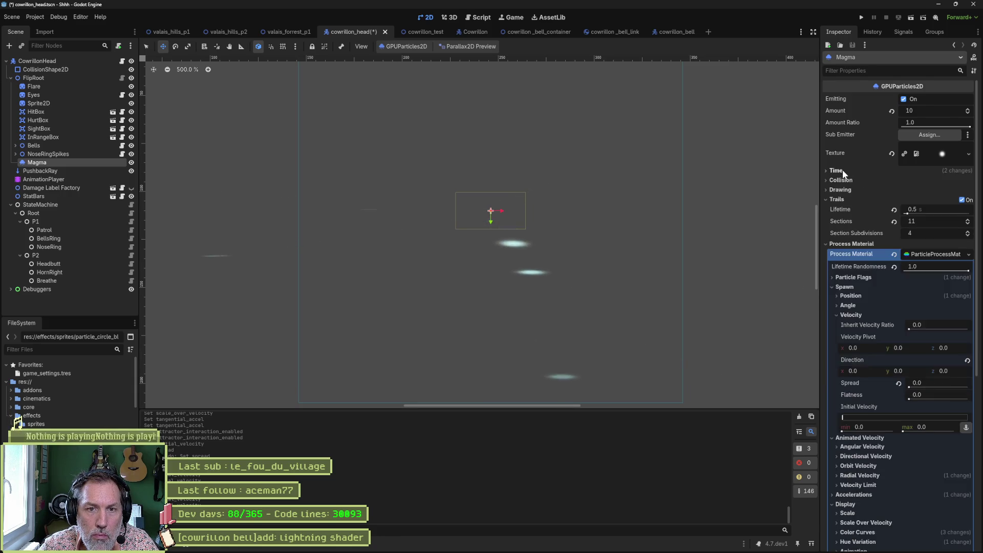
{"action": "left_click", "coordinate": [840, 190]}
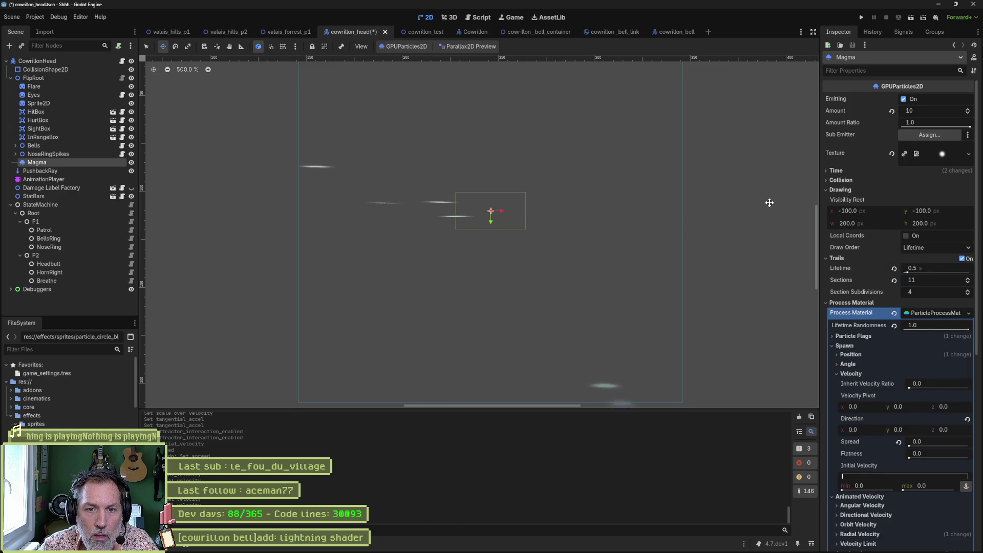
{"action": "left_click", "coordinate": [846, 191]}
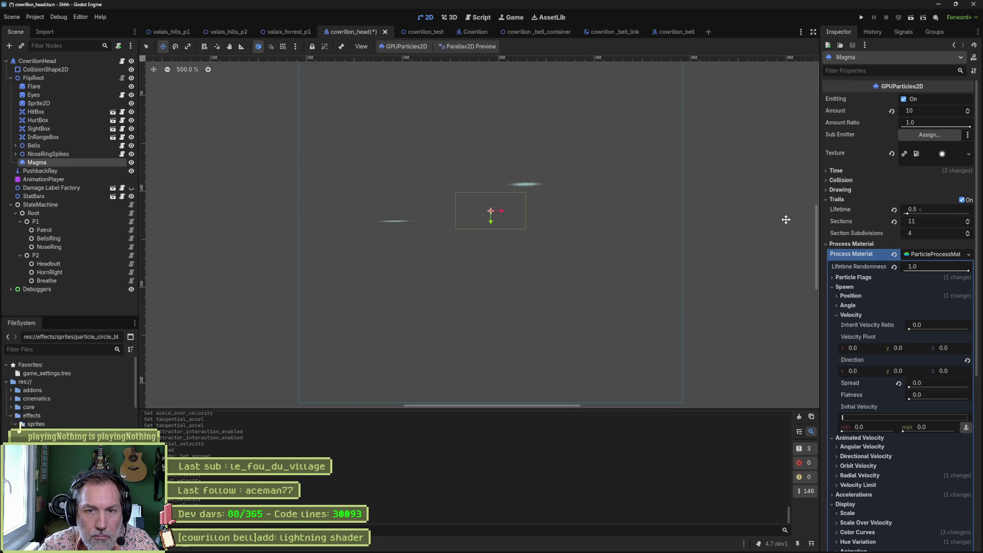
Step: Set trail lifetime to 3 seconds, then turn trails off to compare and back on
{"action": "left_click", "coordinate": [950, 209]}
{"action": "type", "text": "3"}
{"action": "key", "text": "Return"}
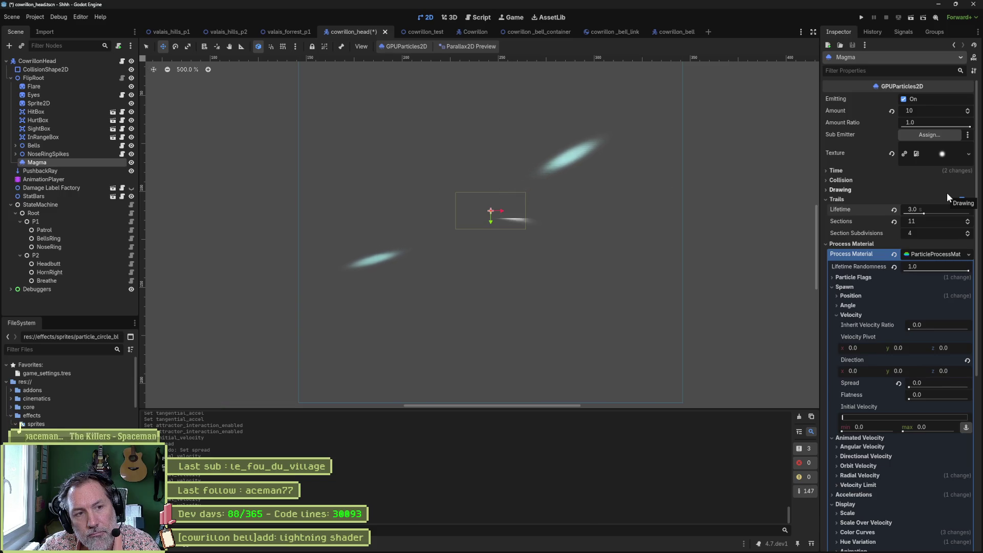
{"action": "left_click", "coordinate": [962, 200]}
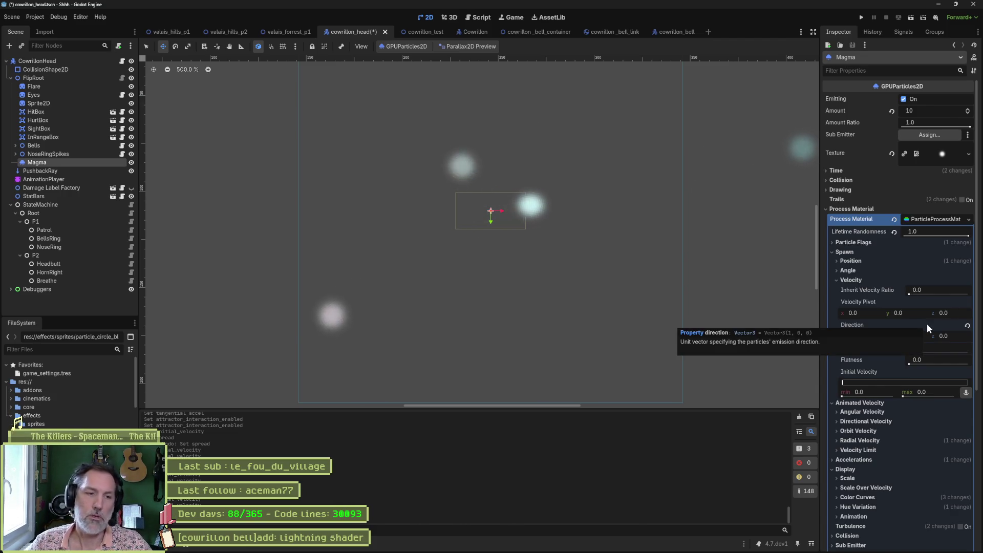
{"action": "left_click", "coordinate": [960, 200]}
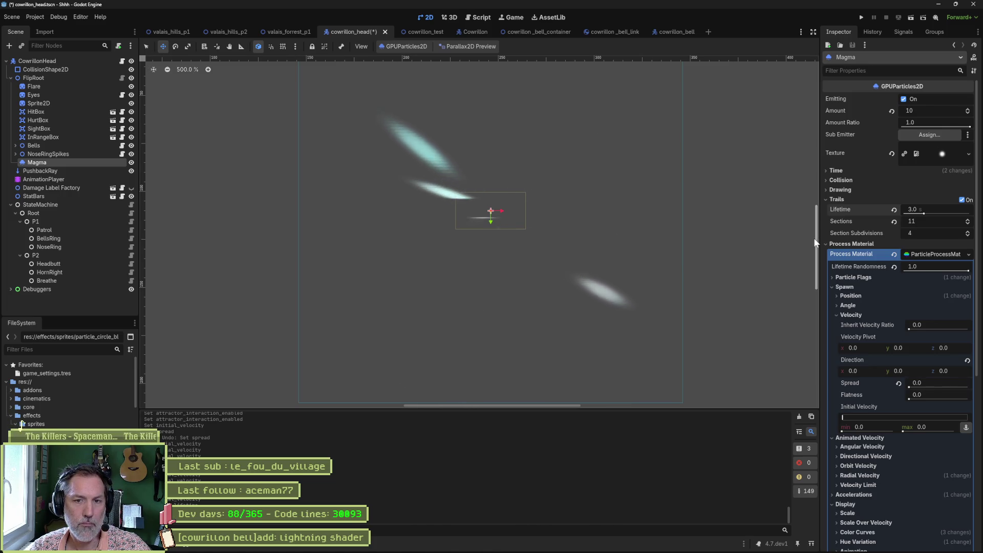
Step: In Particle Flags, toggle Align Y off and back on, and try Rotate Y
{"action": "left_click", "coordinate": [831, 286]}
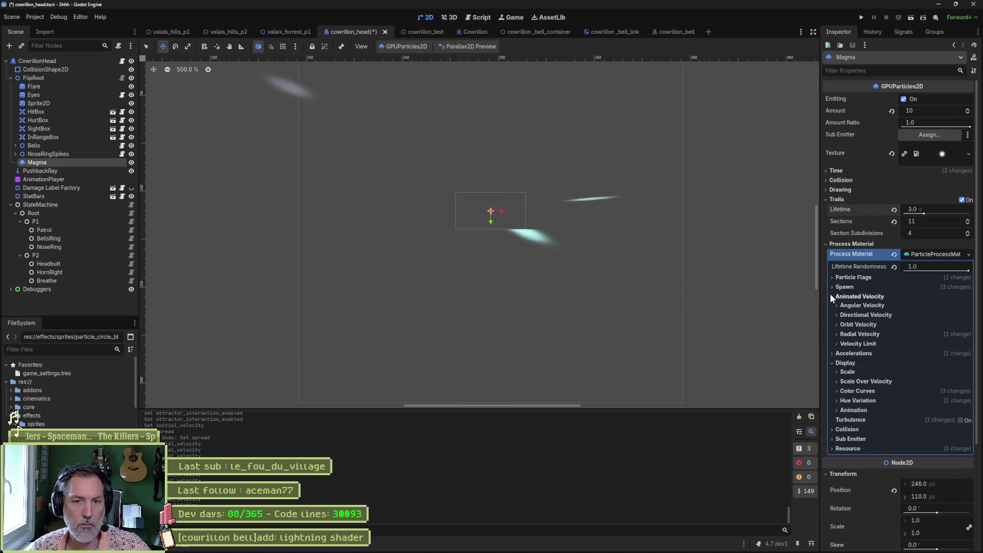
{"action": "left_click", "coordinate": [830, 296]}
{"action": "left_click", "coordinate": [830, 316]}
{"action": "left_click", "coordinate": [831, 277]}
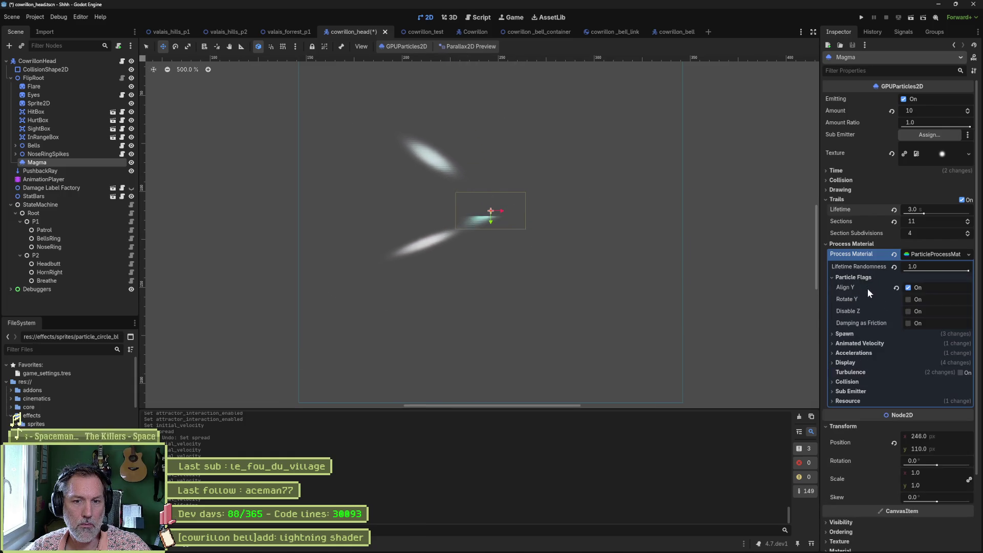
{"action": "left_click", "coordinate": [907, 287]}
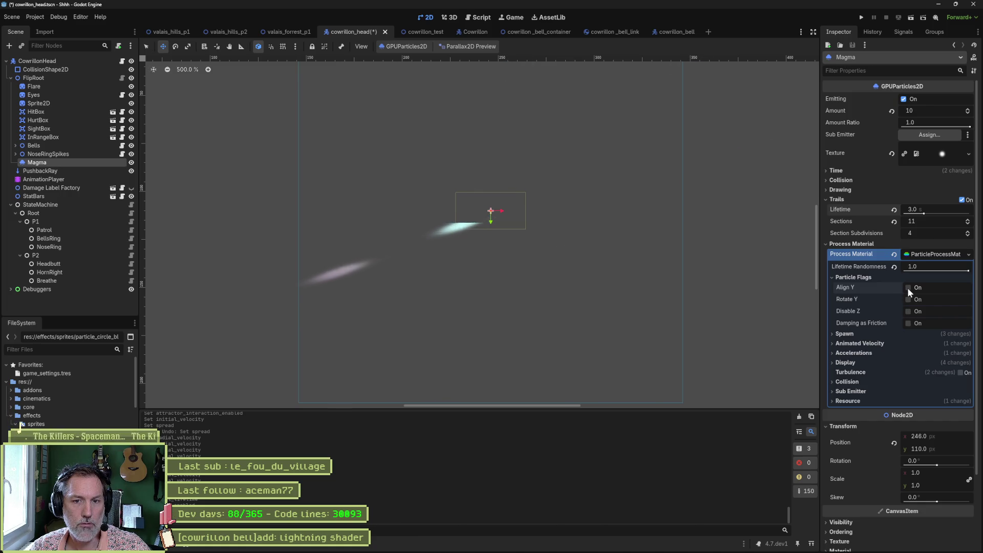
{"action": "left_click", "coordinate": [907, 287]}
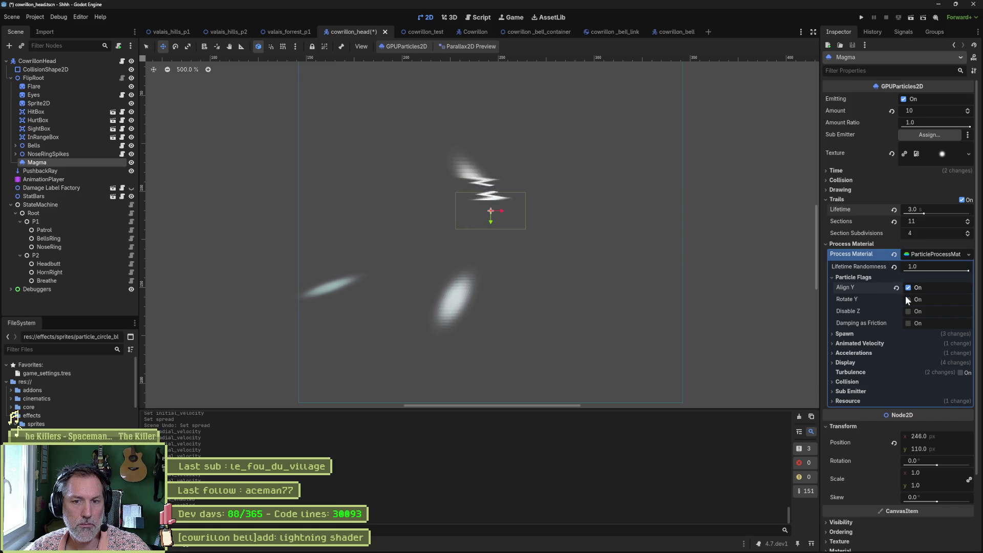
{"action": "left_click", "coordinate": [908, 299]}
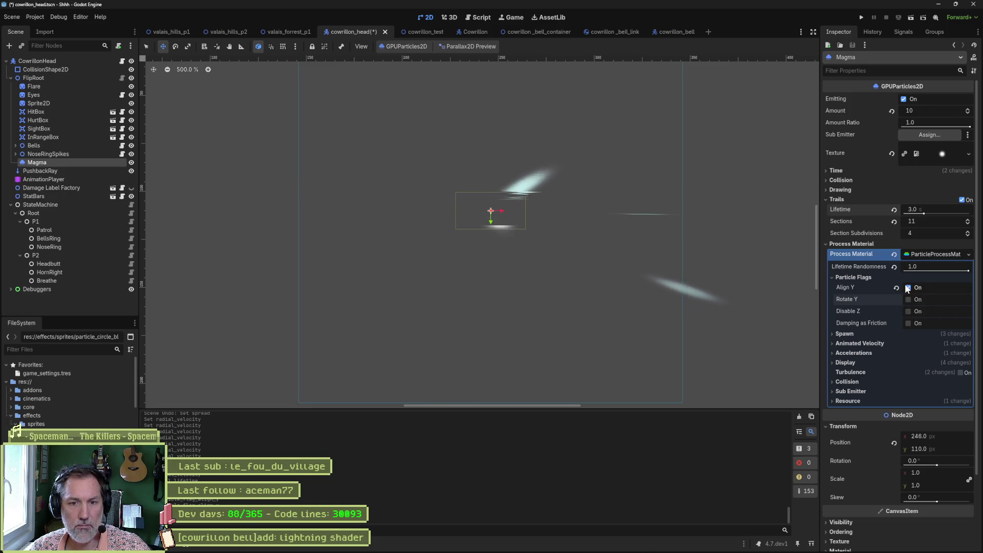
{"action": "left_click", "coordinate": [866, 277]}
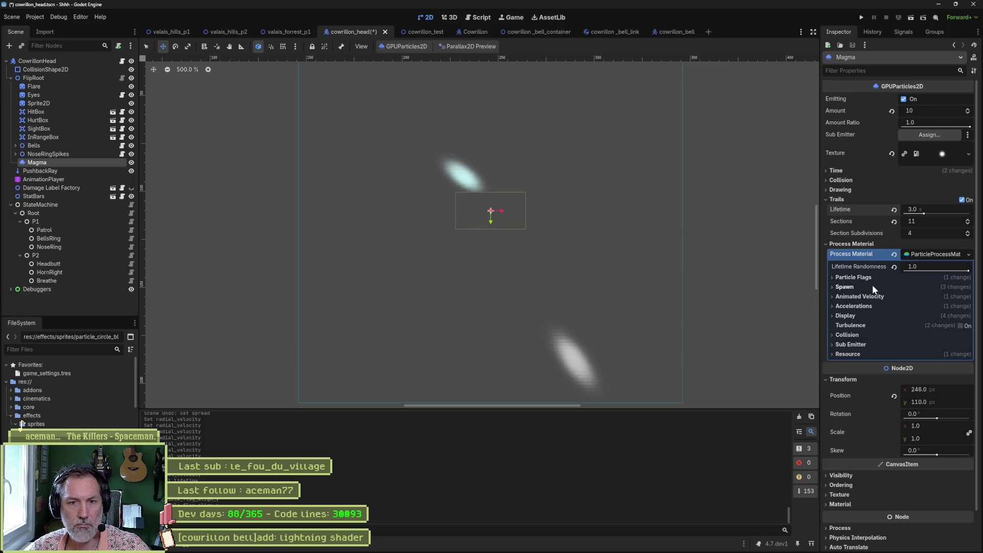
Step: Drag the Emission Box Extents width, then try Emission Shape Scale and undo it
{"action": "left_click", "coordinate": [852, 289]}
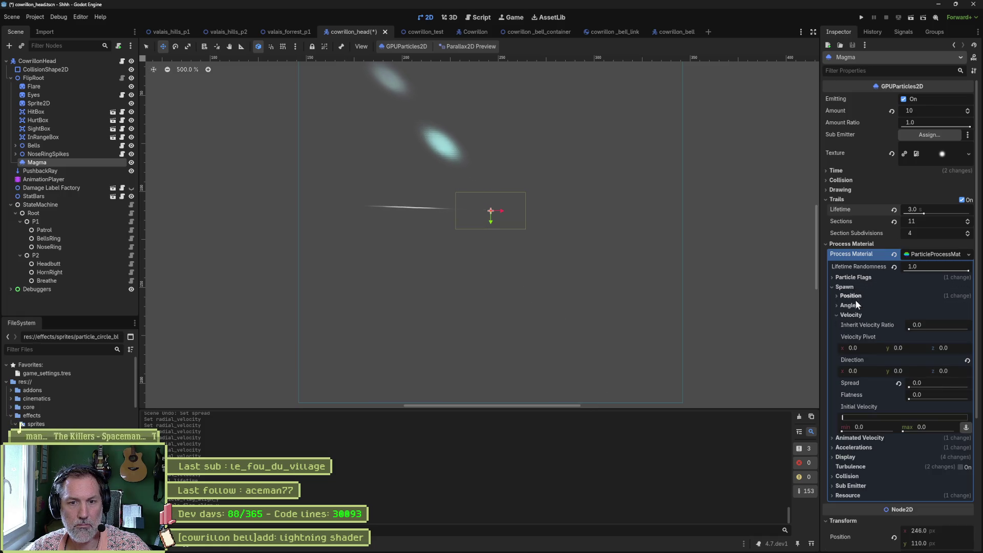
{"action": "left_click", "coordinate": [852, 315]}
{"action": "left_click", "coordinate": [851, 297]}
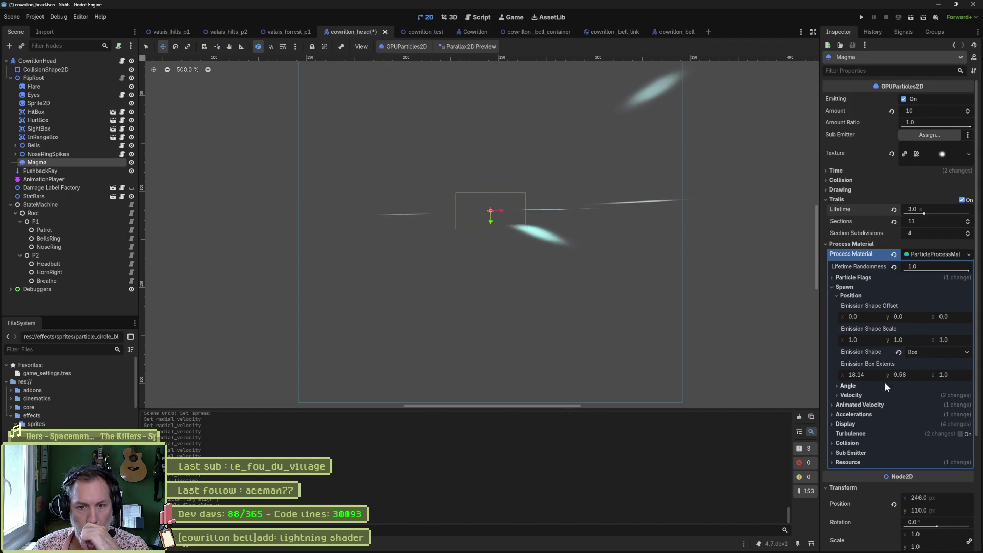
{"action": "left_click_drag", "start_coordinate": [875, 375], "coordinate": [868, 375]}
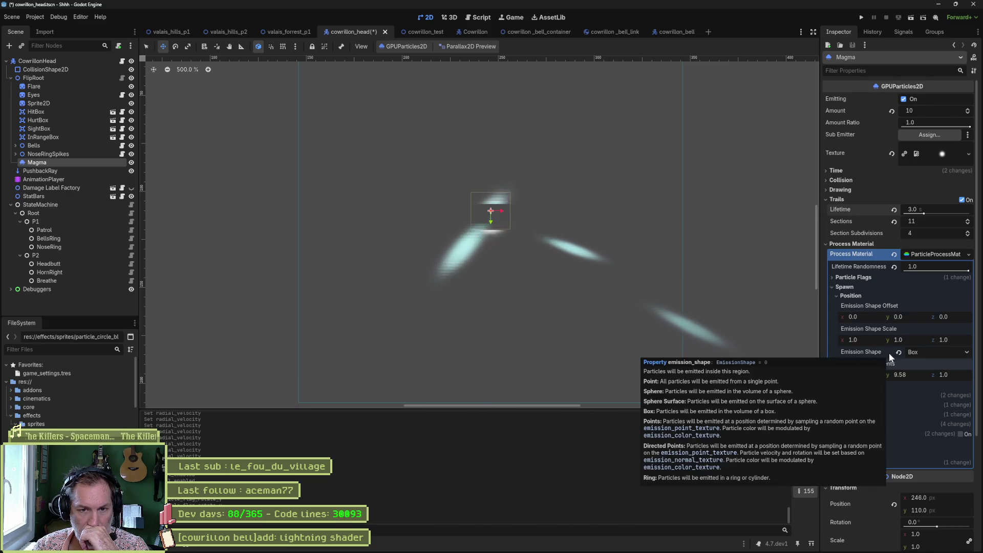
{"action": "mouse_move", "coordinate": [887, 351]}
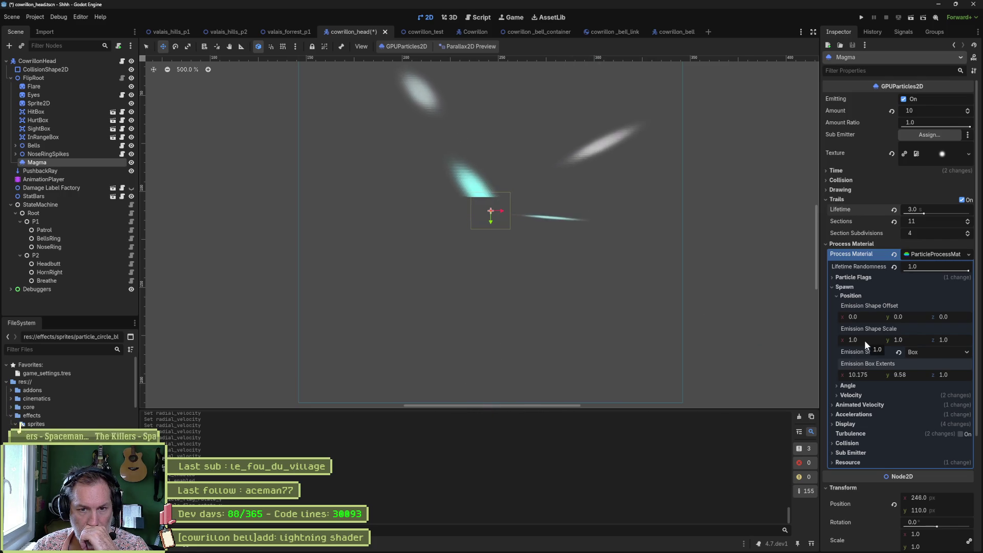
{"action": "mouse_move", "coordinate": [864, 340]}
{"action": "left_mouse_down"}
{"action": "mouse_move", "coordinate": [901, 340]}
{"action": "mouse_move", "coordinate": [864, 335]}
{"action": "left_mouse_up"}
{"action": "key", "text": "ctrl+z"}
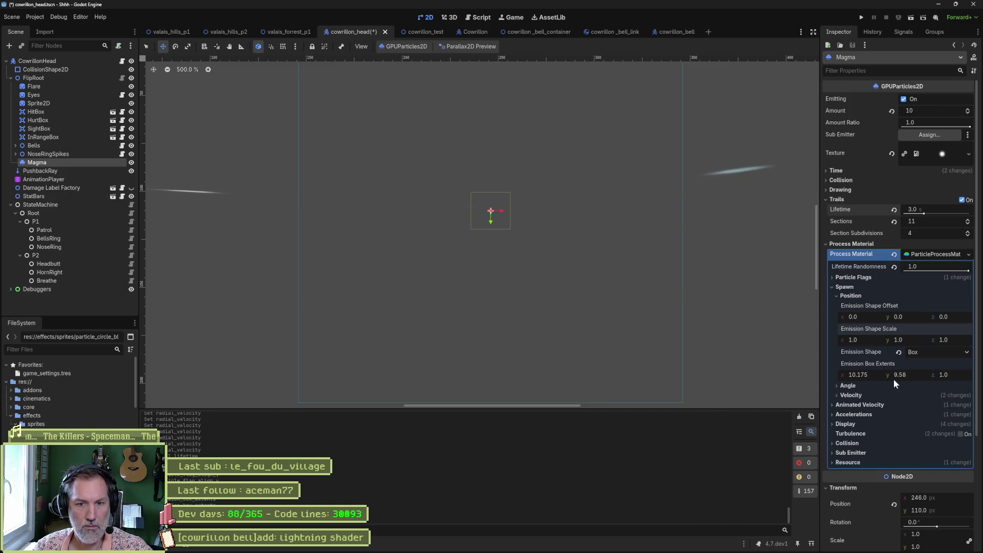
Step: Type 10 and 10 into the emission box x and y extents
{"action": "left_click", "coordinate": [865, 377]}
{"action": "type", "text": "10"}
{"action": "key", "text": "Tab"}
{"action": "type", "text": "10"}
{"action": "key", "text": "Return"}
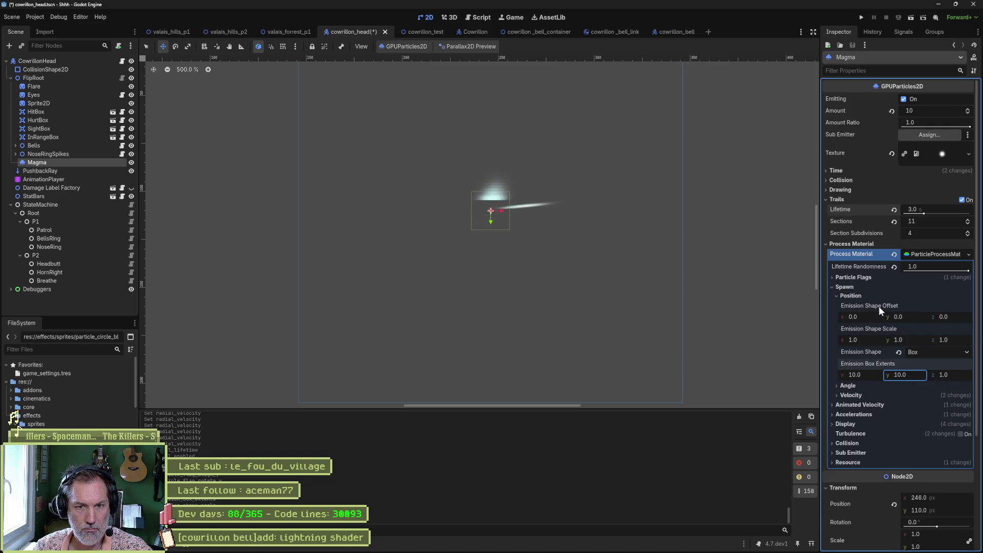
{"action": "left_click", "coordinate": [850, 295]}
{"action": "left_click", "coordinate": [849, 306]}
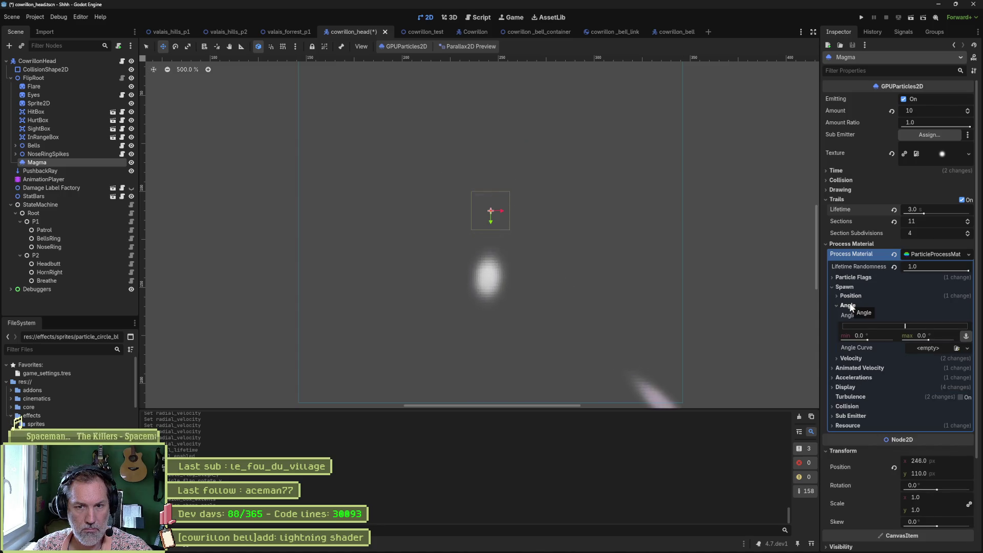
{"action": "left_click_drag", "start_coordinate": [924, 340], "coordinate": [929, 341]}
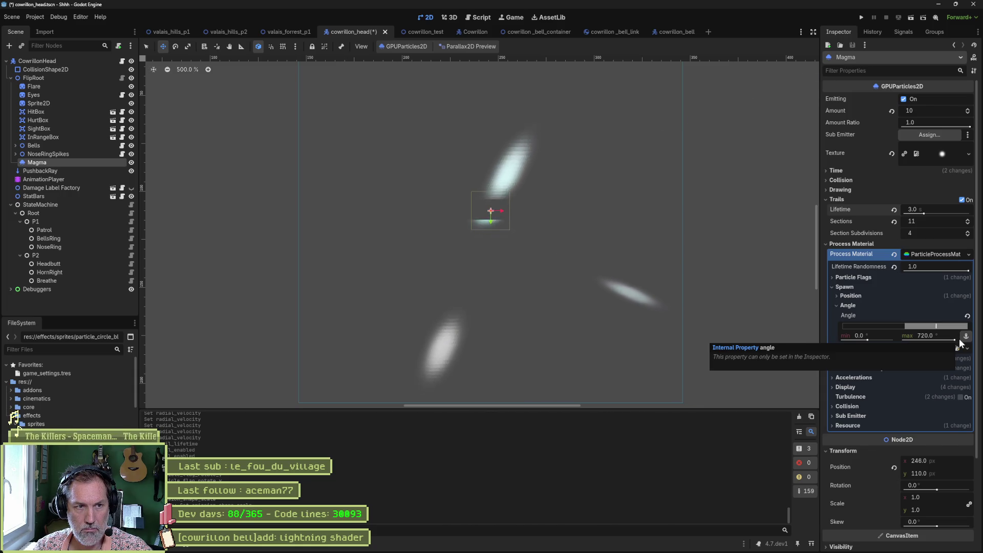
{"action": "mouse_move", "coordinate": [854, 339]}
{"action": "left_mouse_down"}
{"action": "mouse_move", "coordinate": [768, 339]}
{"action": "mouse_move", "coordinate": [854, 339]}
{"action": "left_mouse_up"}
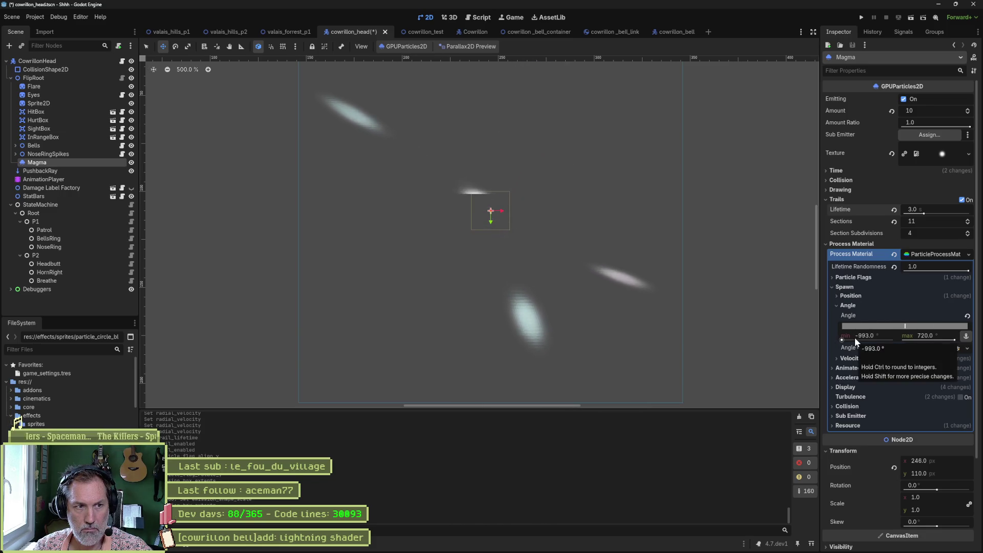
{"action": "left_click_drag", "start_coordinate": [840, 327], "coordinate": [965, 326]}
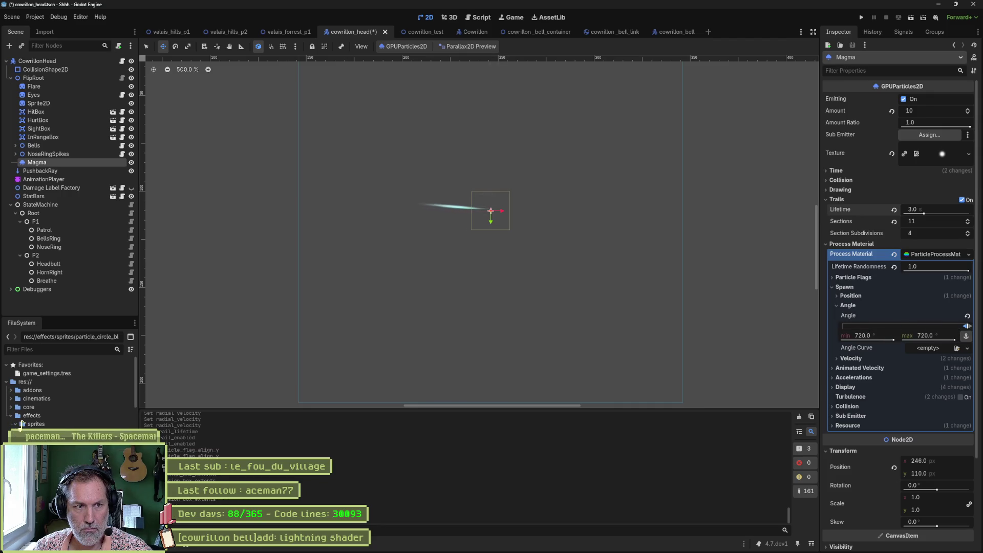
{"action": "left_click", "coordinate": [967, 316]}
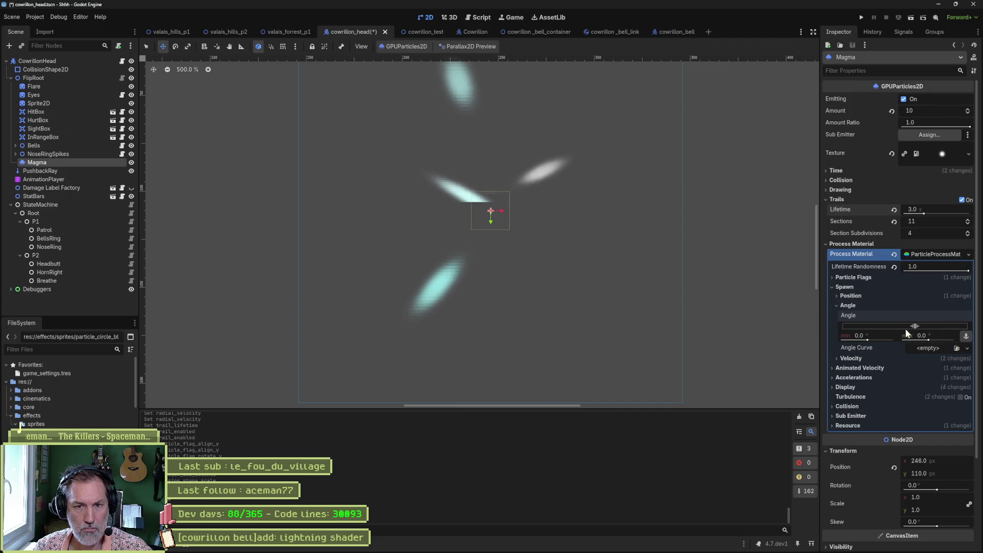
{"action": "left_click", "coordinate": [848, 305]}
{"action": "left_click", "coordinate": [849, 315]}
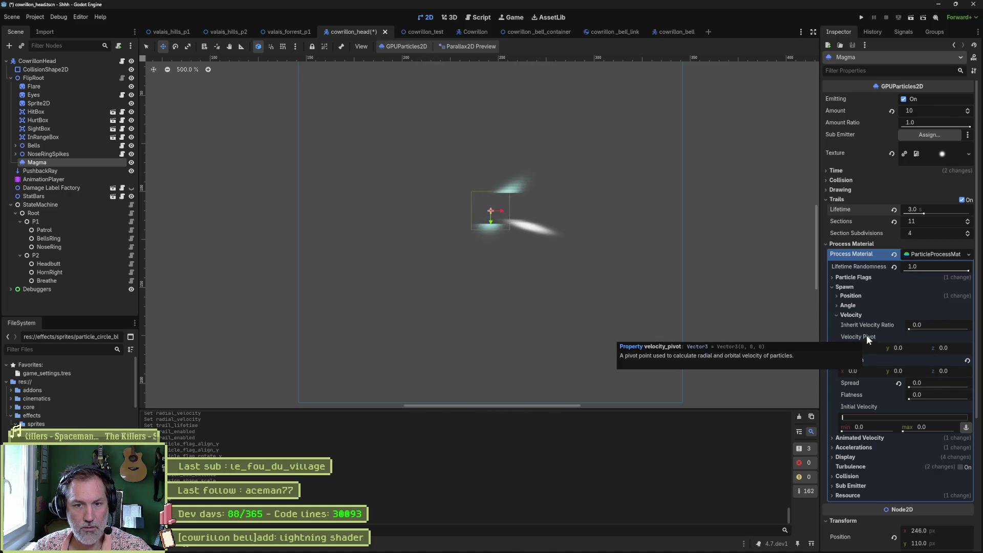
Step: Set velocity pivot x to 10 and reset velocity pivot z to 0
{"action": "left_click", "coordinate": [874, 348]}
{"action": "type", "text": "10"}
{"action": "key", "text": "Return"}
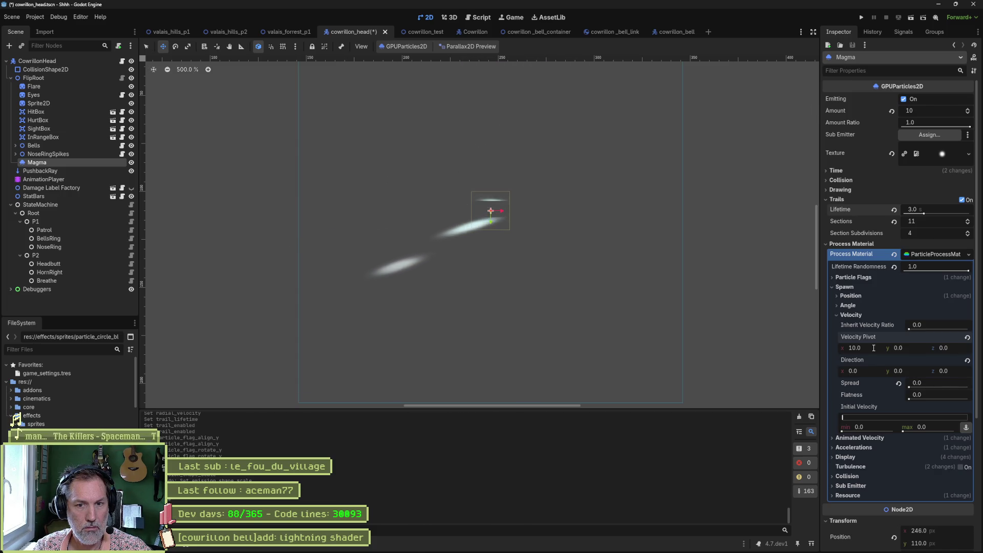
{"action": "key", "text": "Tab"}
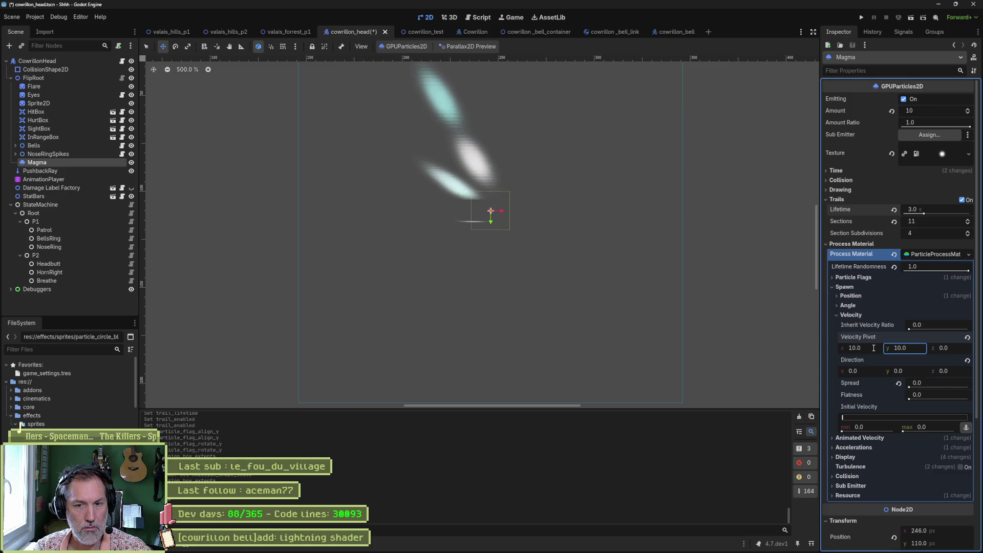
{"action": "key", "text": "Tab"}
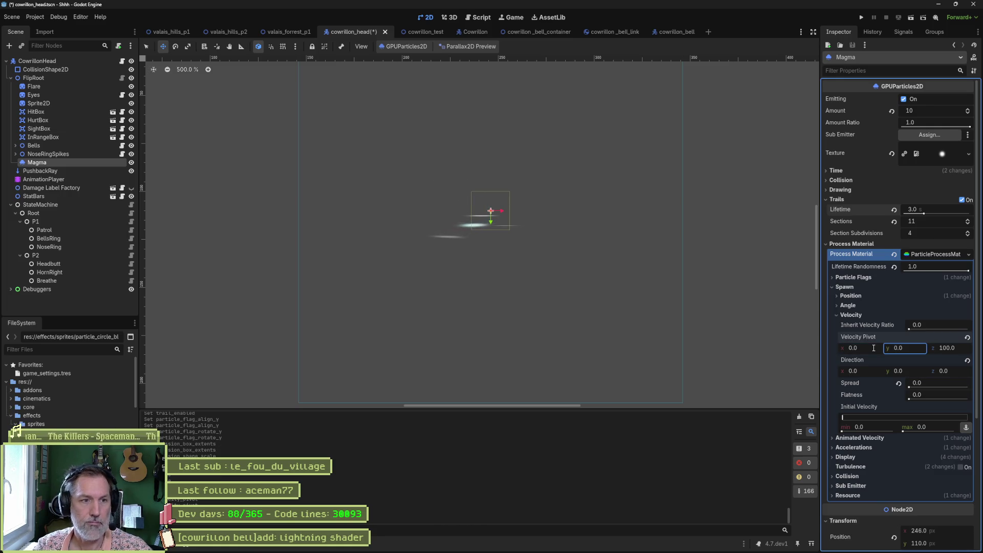
{"action": "left_click", "coordinate": [967, 337]}
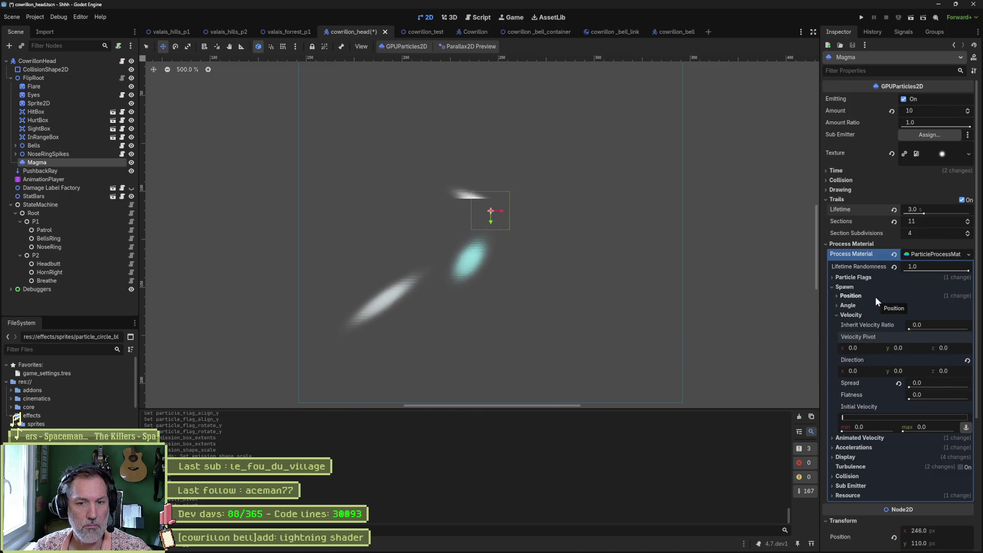
Step: Widen the velocity spread to 180 and revert direction x to 1.0
{"action": "left_click", "coordinate": [898, 383]}
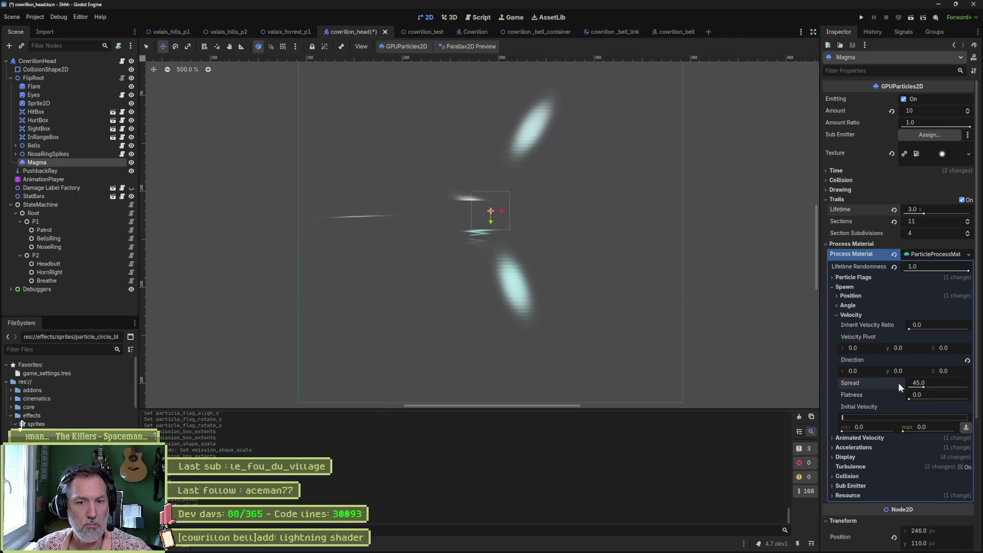
{"action": "left_click_drag", "start_coordinate": [926, 387], "coordinate": [968, 387]}
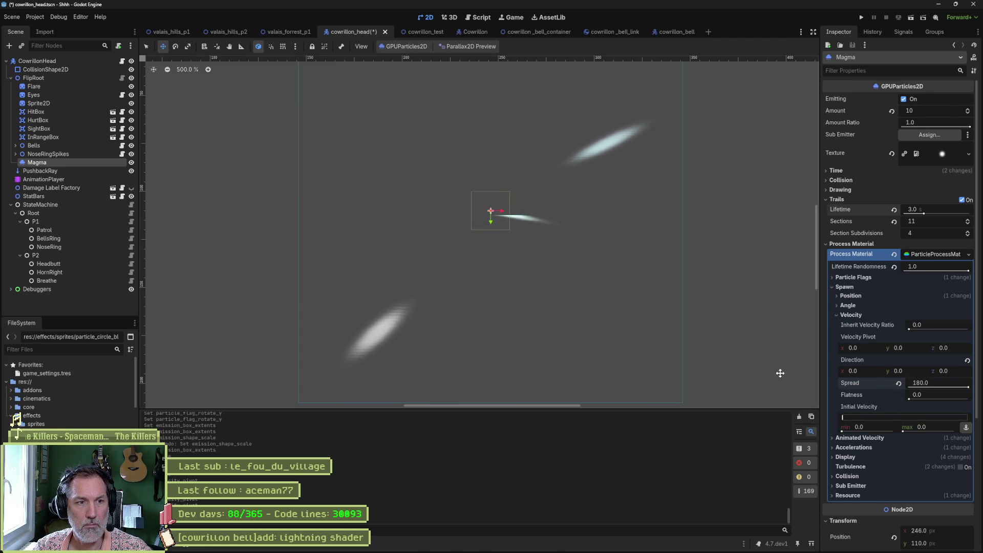
{"action": "left_click", "coordinate": [966, 361]}
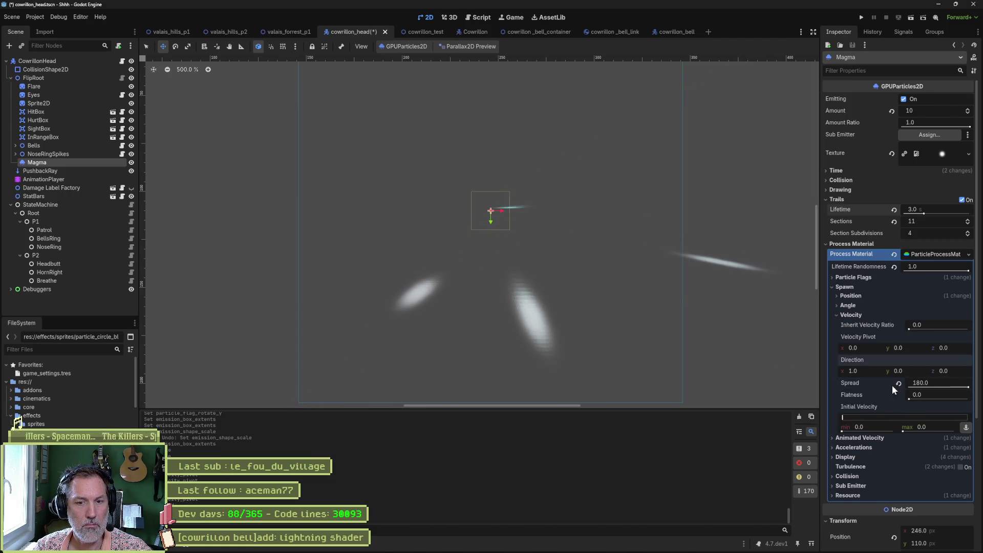
{"action": "scroll", "coordinate": [875, 386], "scroll_direction": "down", "scroll_amount": 2}
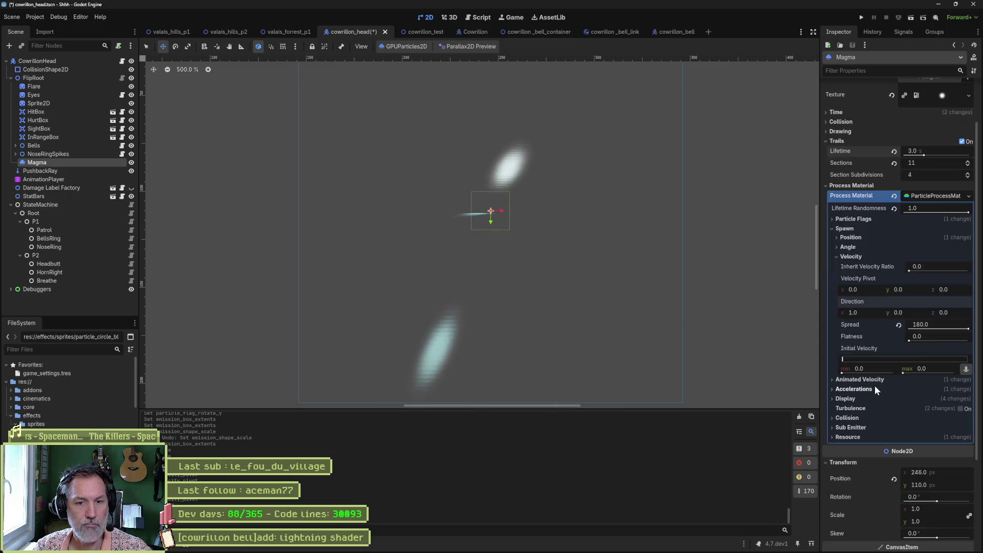
Step: Drag Radial Velocity to a 30–60 range, undoing a stray minimum change
{"action": "left_click", "coordinate": [852, 257]}
{"action": "left_click", "coordinate": [849, 229]}
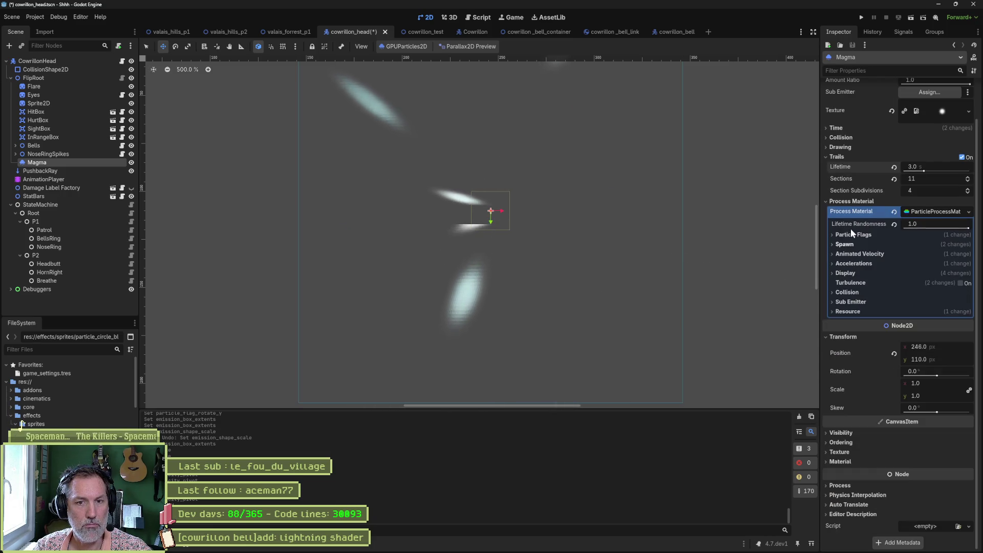
{"action": "left_click", "coordinate": [843, 255]}
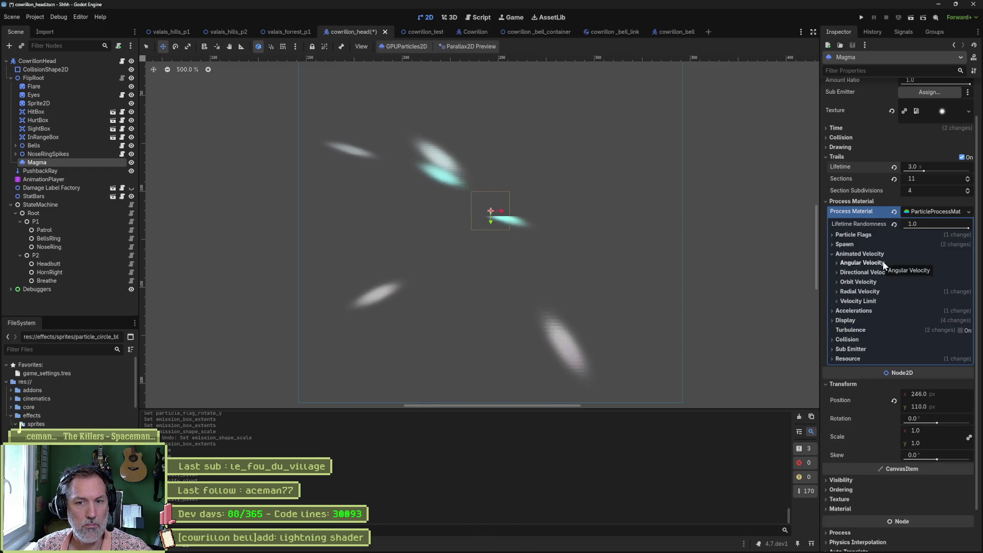
{"action": "left_click", "coordinate": [865, 291]}
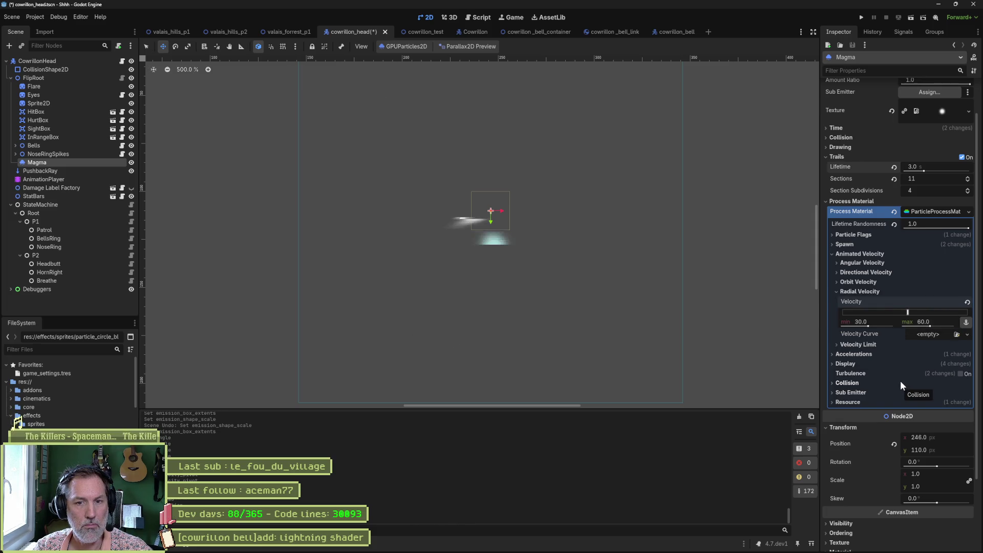
{"action": "left_click_drag", "start_coordinate": [873, 327], "coordinate": [901, 327]}
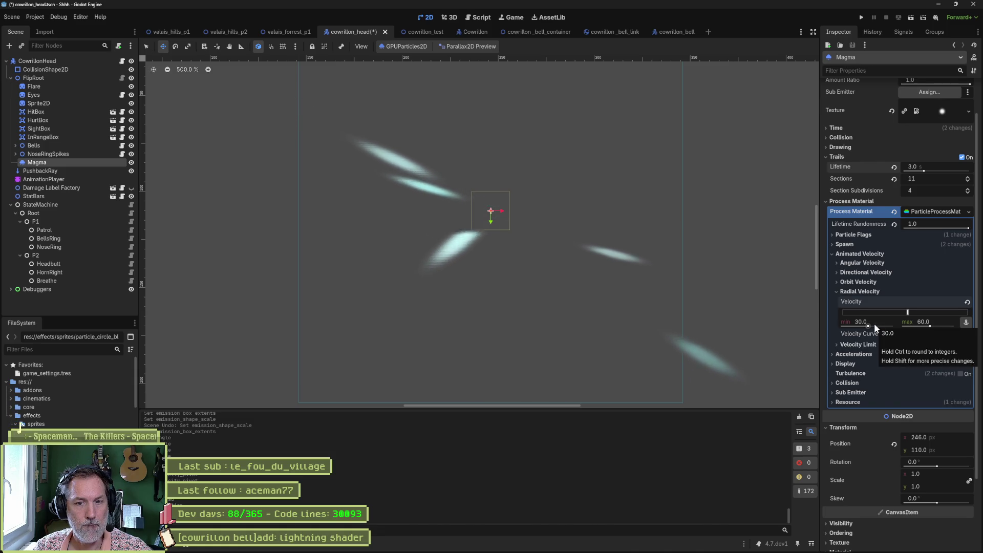
{"action": "mouse_move", "coordinate": [868, 325]}
{"action": "left_mouse_down"}
{"action": "mouse_move", "coordinate": [899, 325]}
{"action": "mouse_move", "coordinate": [868, 326]}
{"action": "left_mouse_up"}
{"action": "key", "text": "ctrl+z"}
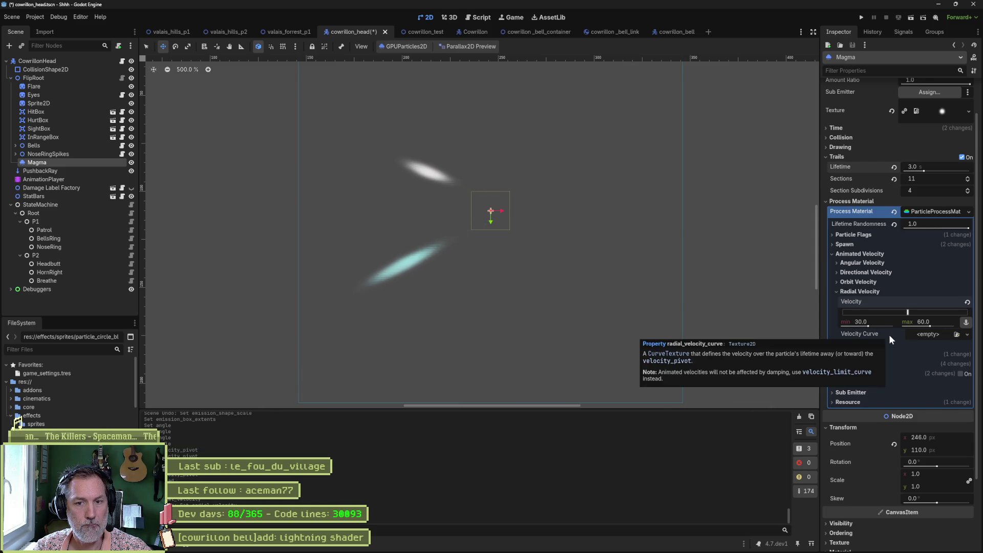
Step: Check the Accelerations > Gravity values are zero, then fold the sections away
{"action": "left_click", "coordinate": [858, 291]}
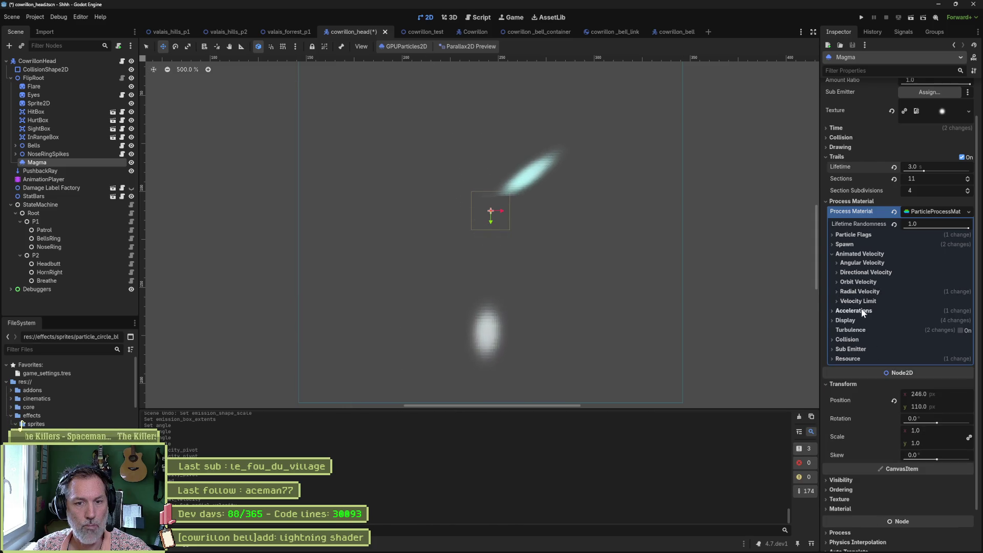
{"action": "left_click", "coordinate": [848, 254]}
{"action": "left_click", "coordinate": [849, 265]}
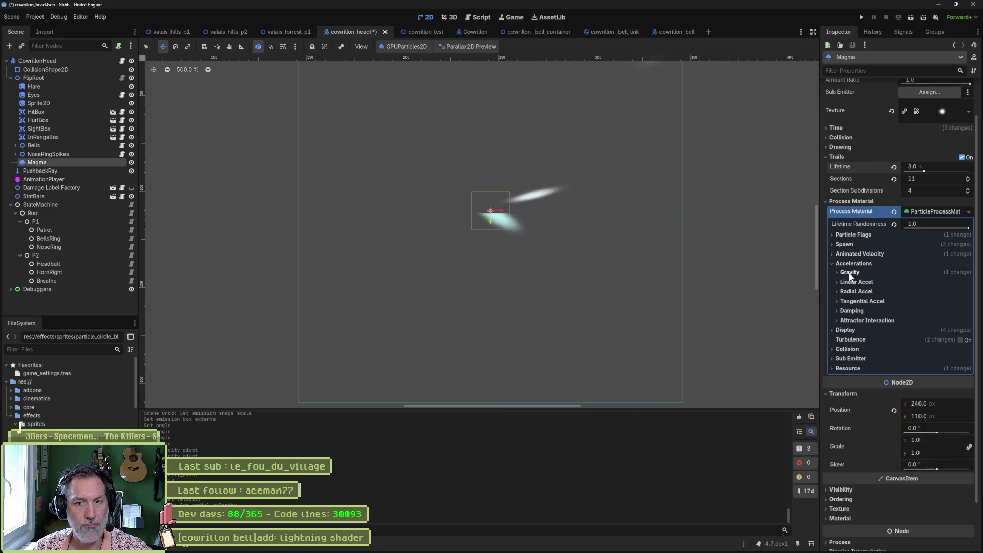
{"action": "left_click", "coordinate": [854, 274]}
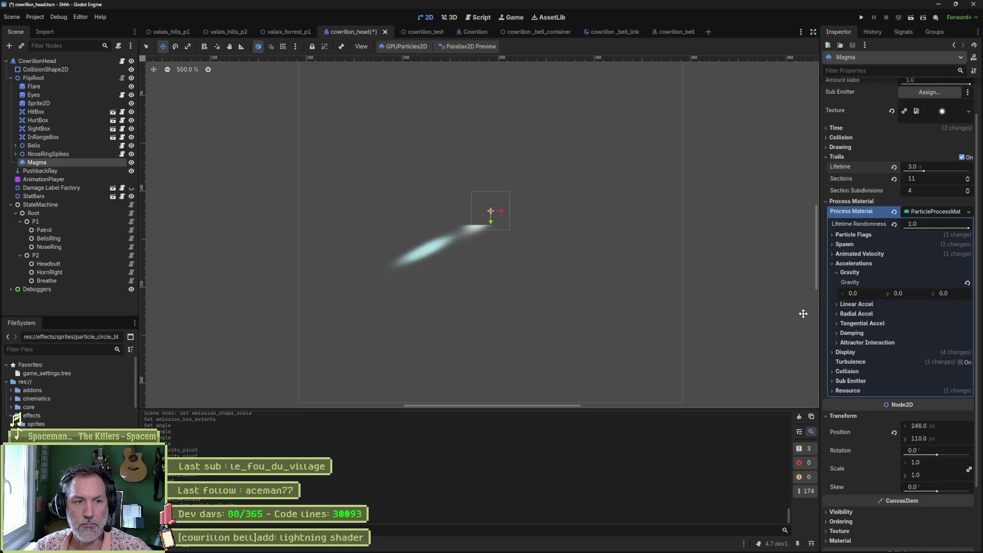
{"action": "left_click", "coordinate": [850, 272]}
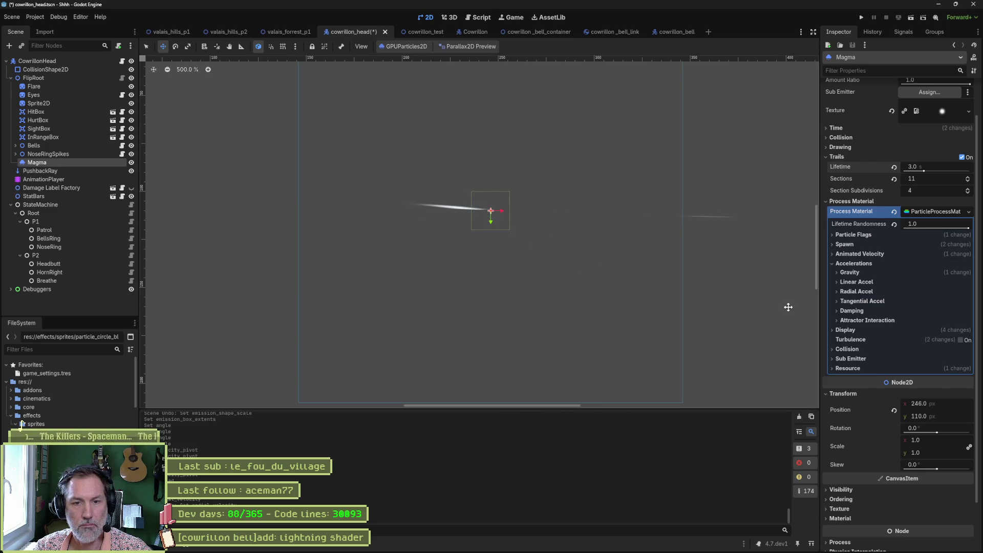
{"action": "left_click", "coordinate": [858, 263]}
Step: Revert Color to white and clear the Color Ramp and Emission Curve
{"action": "left_click", "coordinate": [845, 272]}
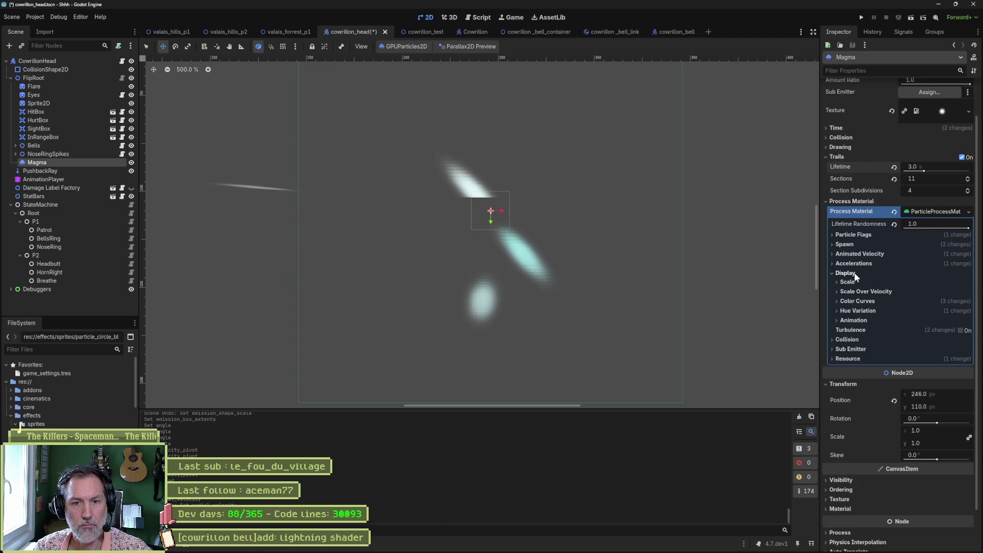
{"action": "left_click", "coordinate": [858, 301]}
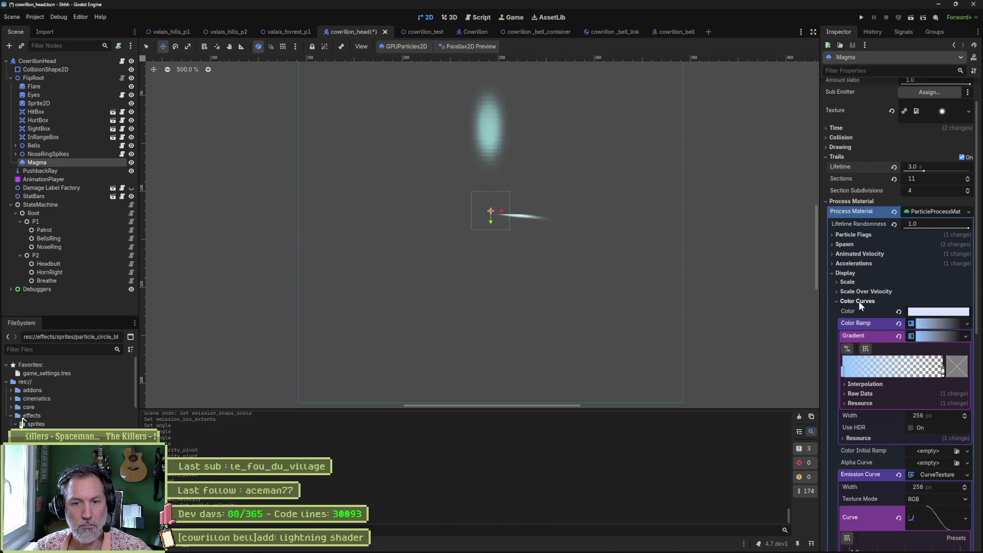
{"action": "left_click", "coordinate": [899, 312]}
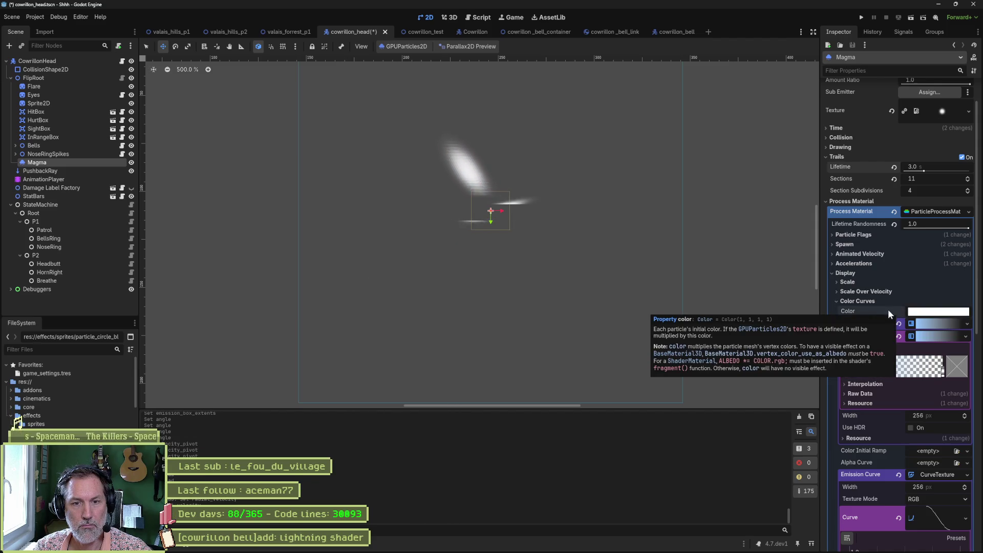
{"action": "left_click", "coordinate": [899, 324]}
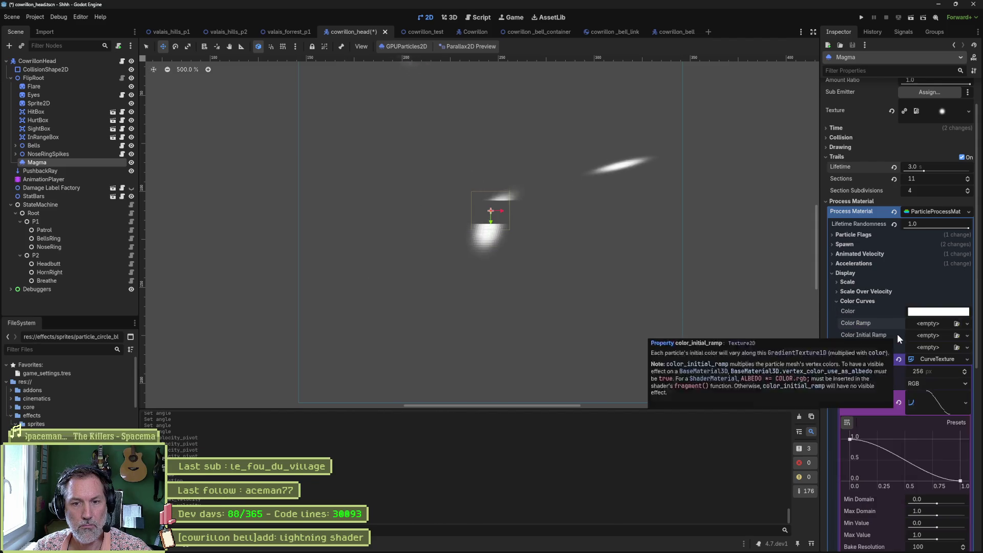
{"action": "left_click", "coordinate": [897, 359]}
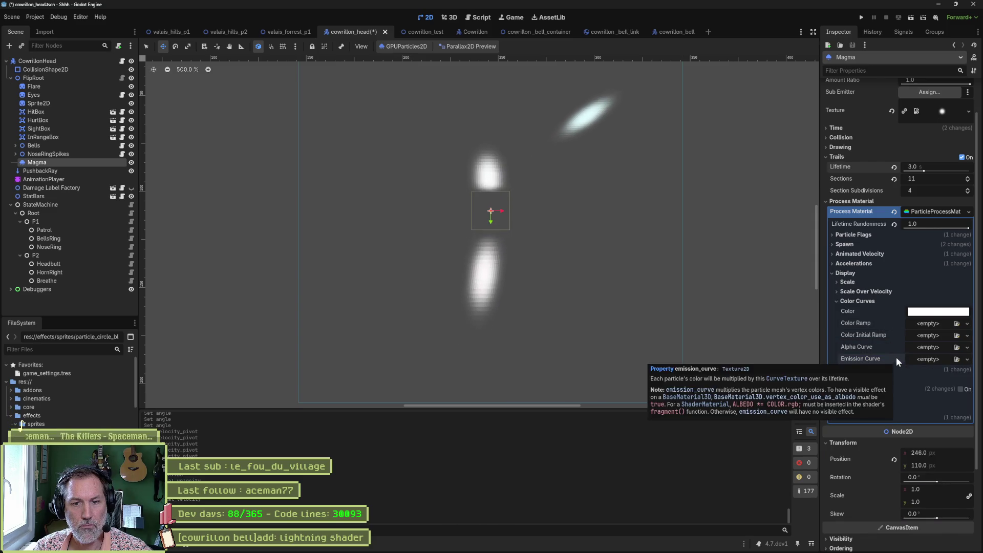
{"action": "left_click", "coordinate": [867, 300]}
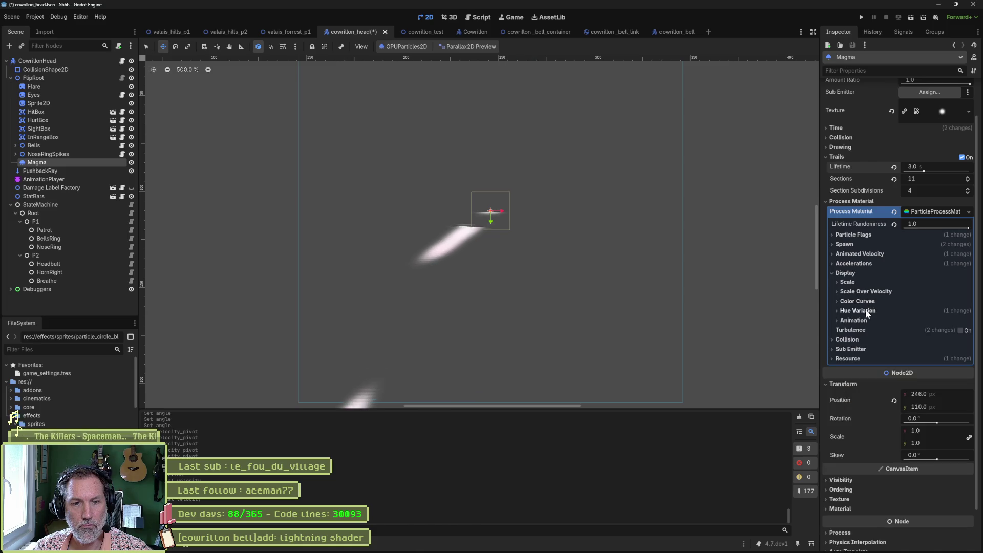
Step: Peek at Hue Variation, then switch Turbulence on and back off
{"action": "left_click", "coordinate": [866, 310]}
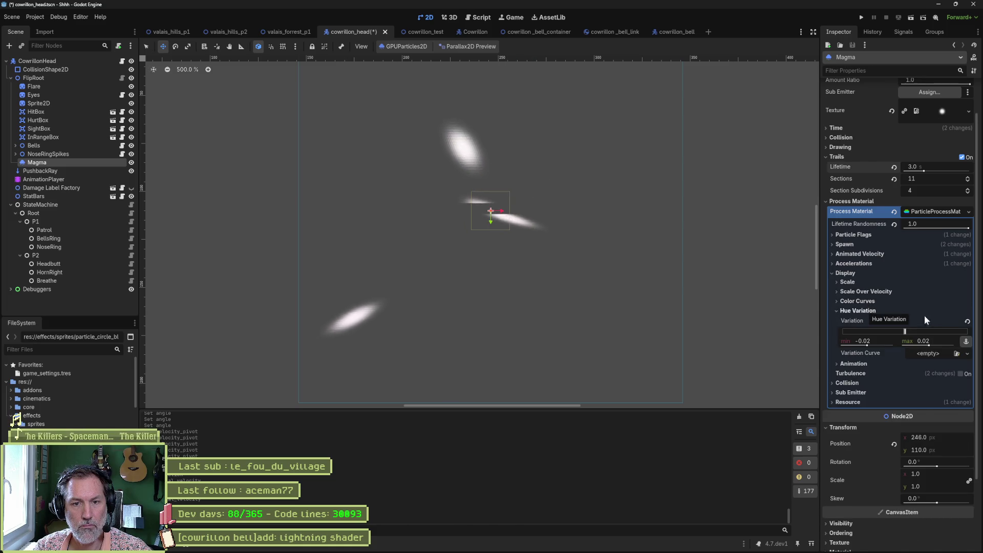
{"action": "left_click", "coordinate": [865, 311]}
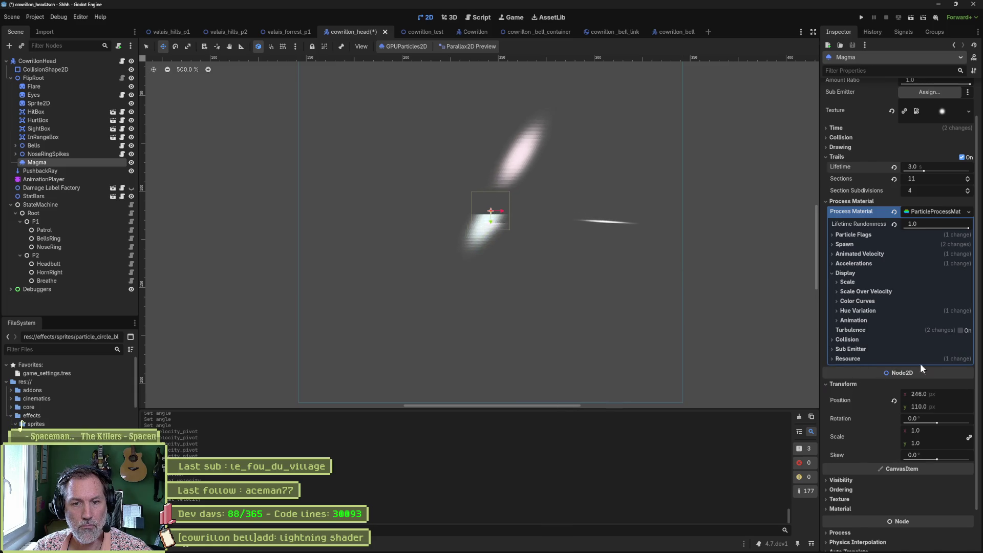
{"action": "left_click", "coordinate": [960, 330]}
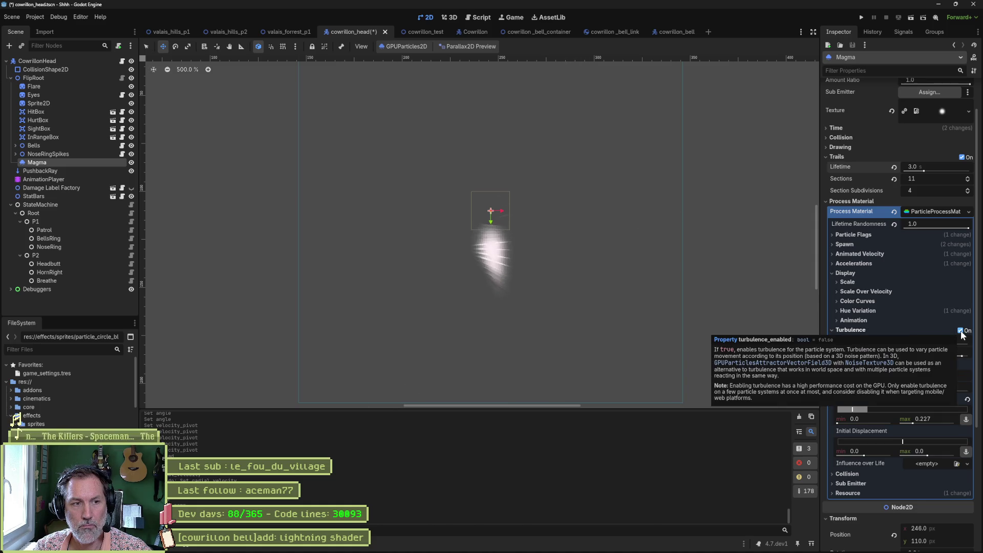
{"action": "left_click", "coordinate": [960, 331]}
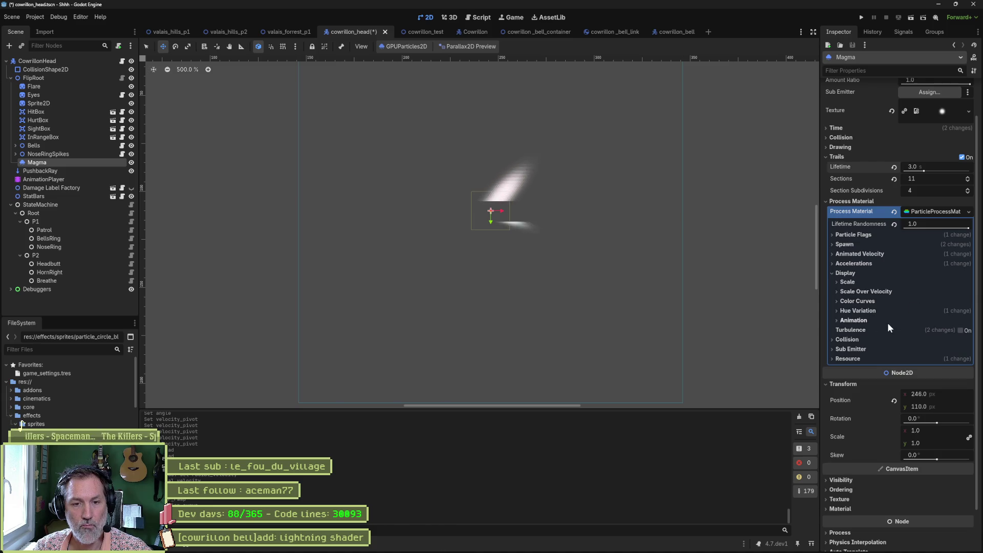
{"action": "scroll", "coordinate": [632, 268], "scroll_direction": "down", "scroll_amount": 2}
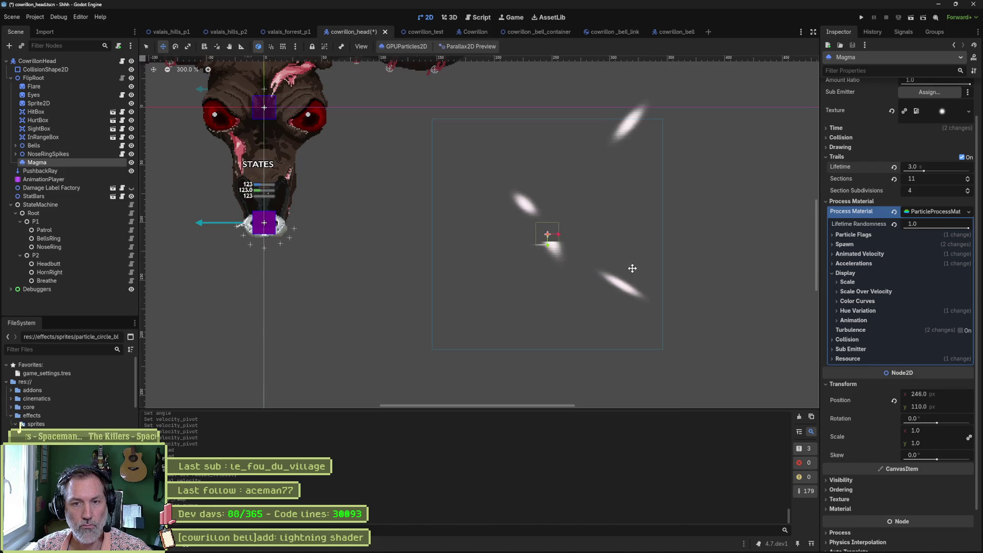
{"action": "scroll", "coordinate": [632, 268], "scroll_direction": "down", "scroll_amount": 3}
{"action": "scroll", "coordinate": [640, 276], "scroll_direction": "up", "scroll_amount": 3}
{"action": "scroll", "coordinate": [648, 285], "scroll_direction": "up", "scroll_amount": 2}
{"action": "scroll", "coordinate": [717, 287], "scroll_direction": "down", "scroll_amount": 2}
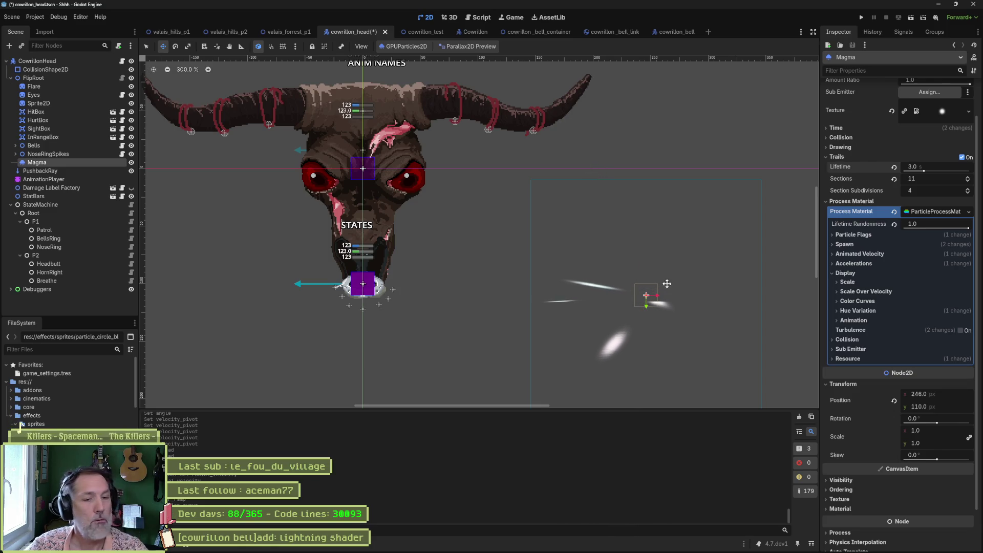
{"action": "key", "text": "w"}
{"action": "key", "text": "e"}
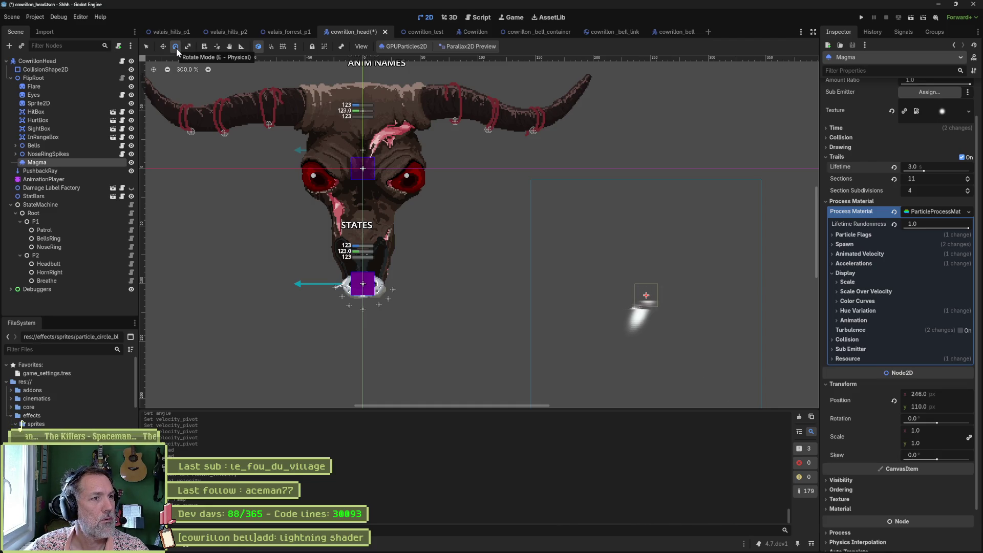
{"action": "left_click_drag", "start_coordinate": [682, 306], "coordinate": [651, 324]}
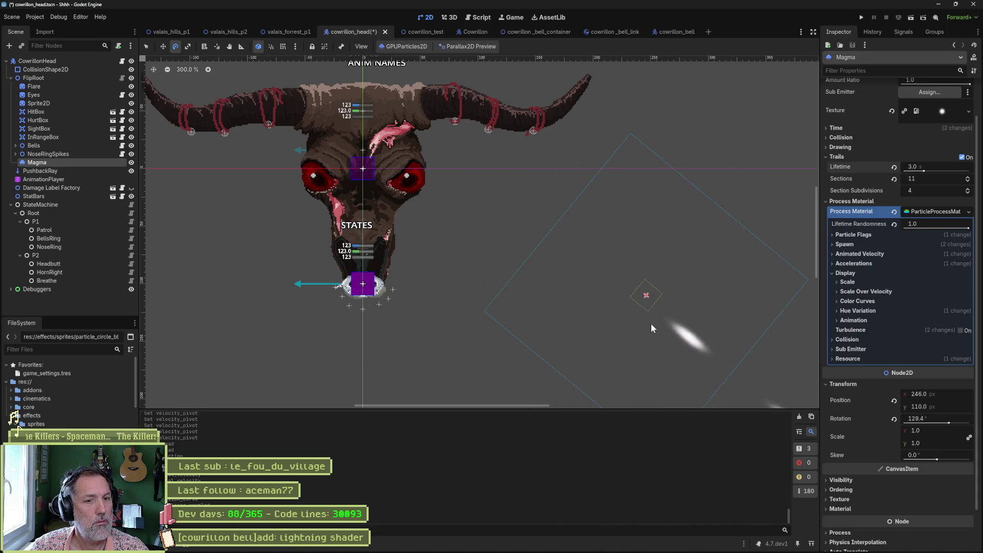
{"action": "key", "text": "ctrl+z"}
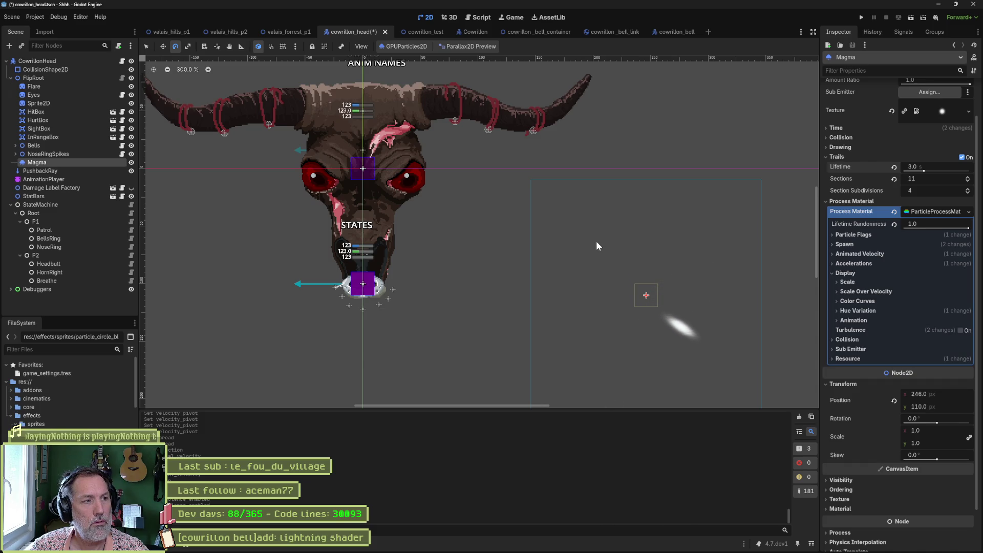
Step: Add a CPUParticles2D child node under FlipRoot
{"action": "left_click", "coordinate": [63, 79]}
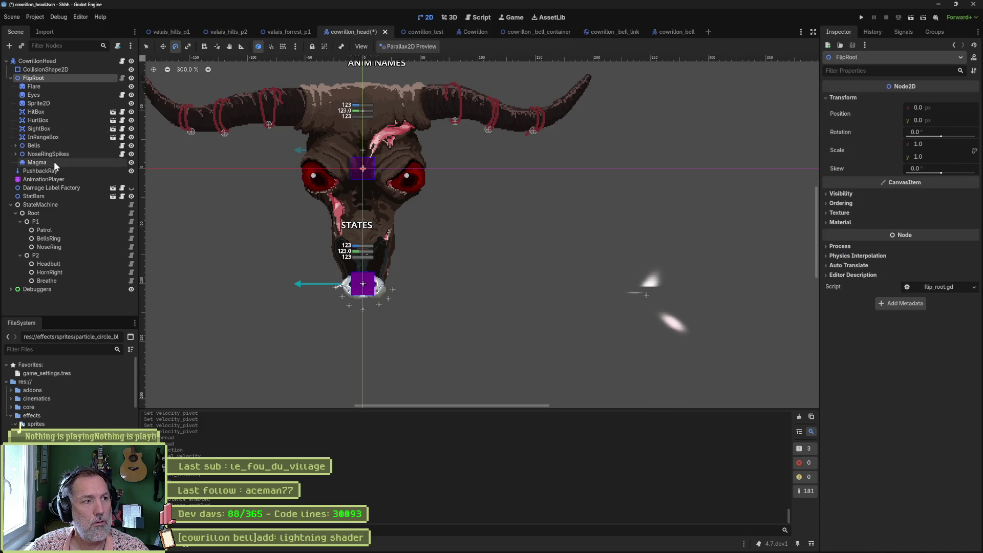
{"action": "key", "text": "ctrl+a"}
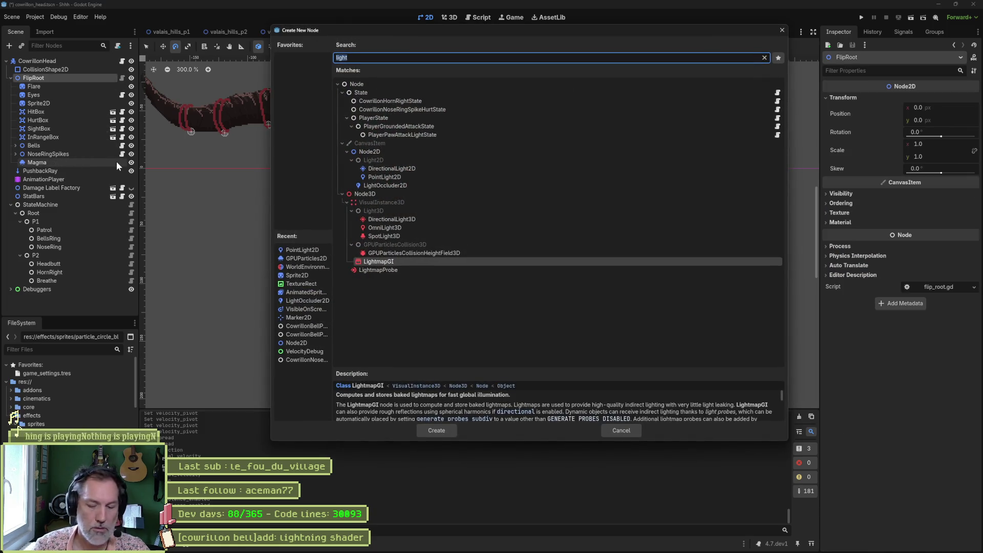
{"action": "type", "text": "particl"}
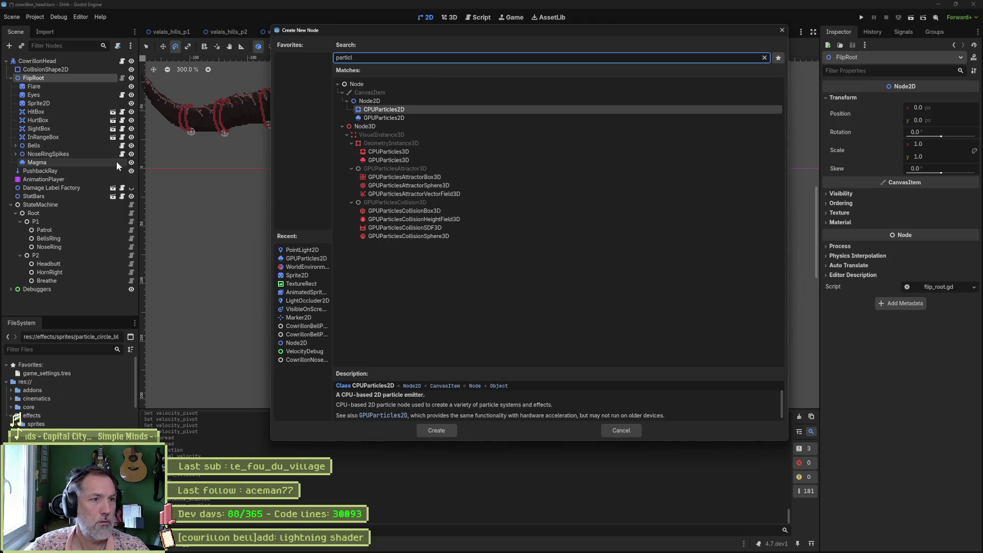
{"action": "key", "text": "Return"}
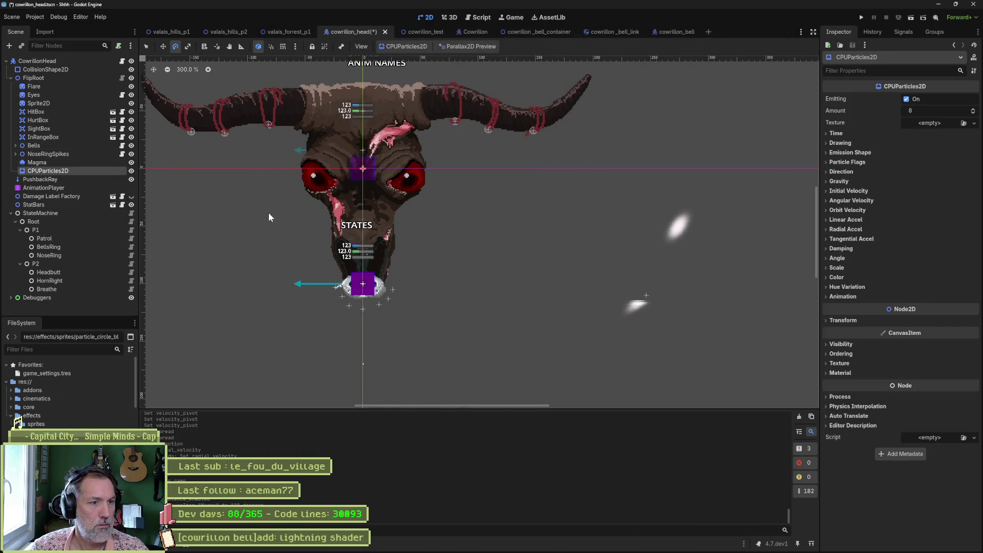
Step: Move the emitter near the head and assign particle_circle_blurred.png as its texture
{"action": "mouse_move", "coordinate": [274, 202]}
{"action": "left_mouse_down"}
{"action": "mouse_move", "coordinate": [340, 279]}
{"action": "mouse_move", "coordinate": [408, 310]}
{"action": "mouse_move", "coordinate": [452, 305]}
{"action": "mouse_move", "coordinate": [437, 299]}
{"action": "left_mouse_up"}
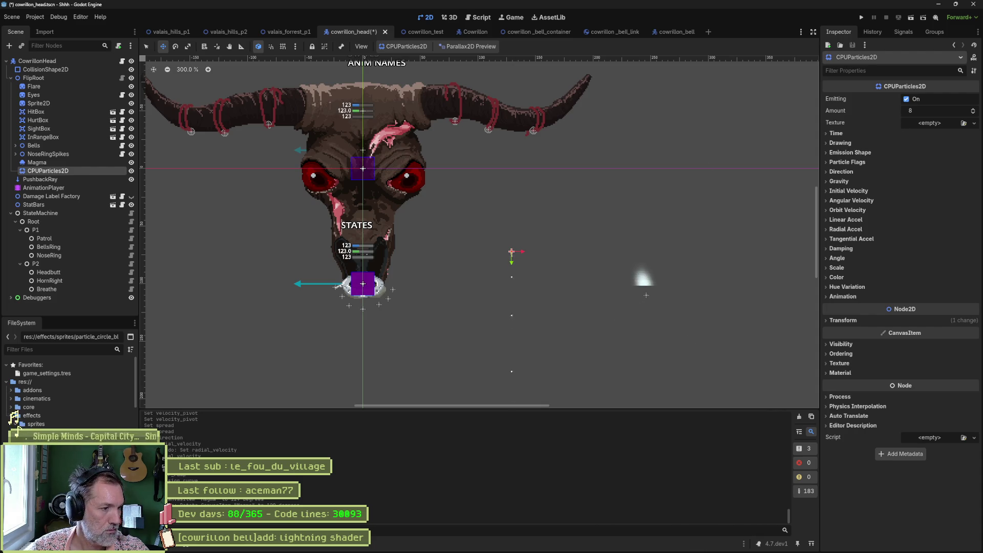
{"action": "mouse_move", "coordinate": [18, 428]}
{"action": "left_mouse_down"}
{"action": "mouse_move", "coordinate": [942, 121]}
{"action": "mouse_move", "coordinate": [929, 123]}
{"action": "left_mouse_up"}
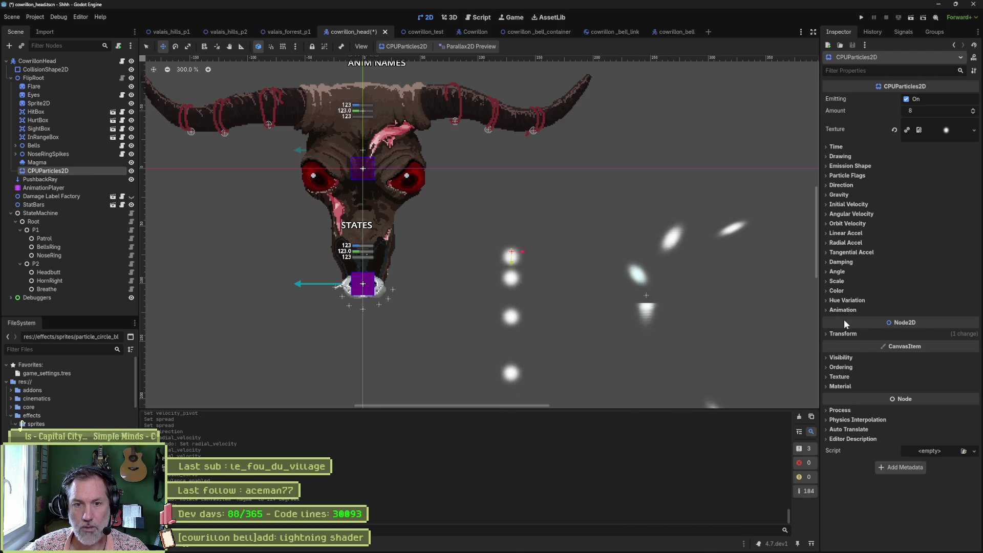
{"action": "left_click", "coordinate": [836, 147]}
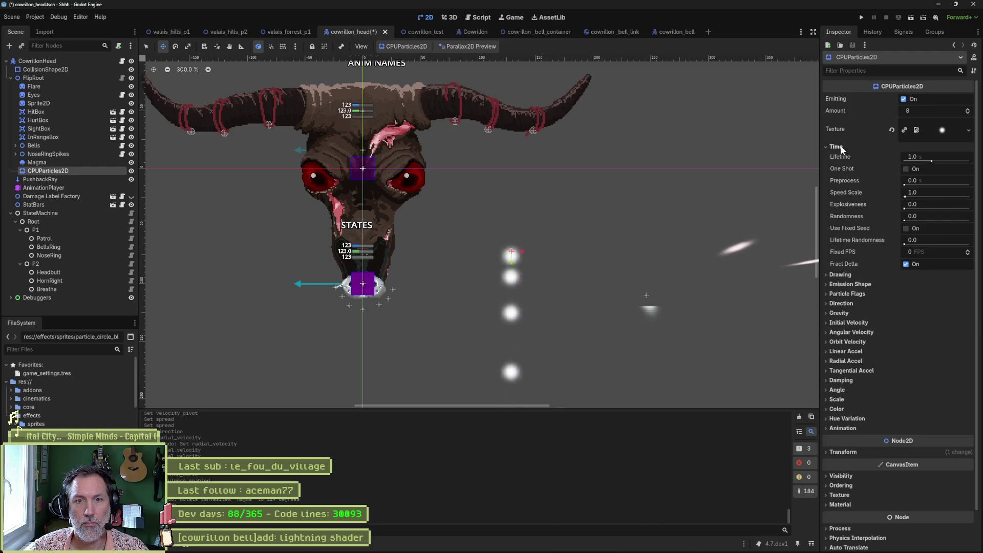
Step: Set the particle lifetime to 3 seconds and review the drawing and emission shape options
{"action": "type", "text": "3"}
{"action": "key", "text": "Return"}
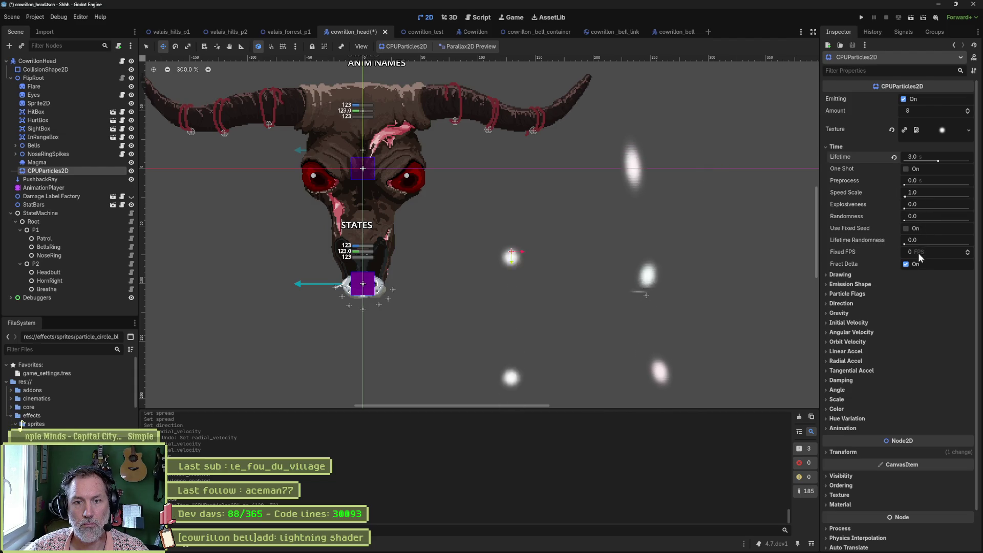
{"action": "left_click", "coordinate": [847, 147]}
{"action": "left_click", "coordinate": [865, 156]}
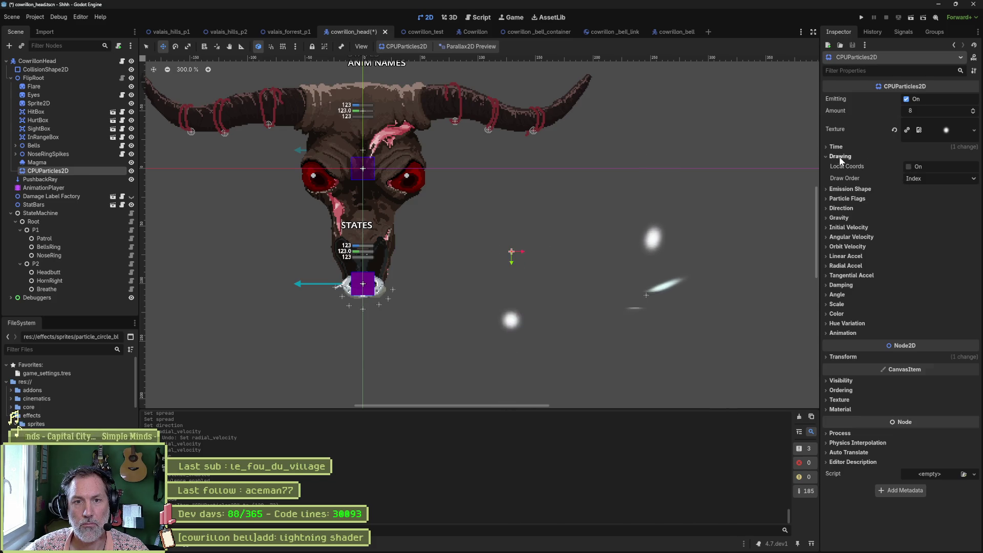
{"action": "left_click", "coordinate": [840, 156]}
{"action": "left_click", "coordinate": [846, 164]}
{"action": "left_click", "coordinate": [926, 175]}
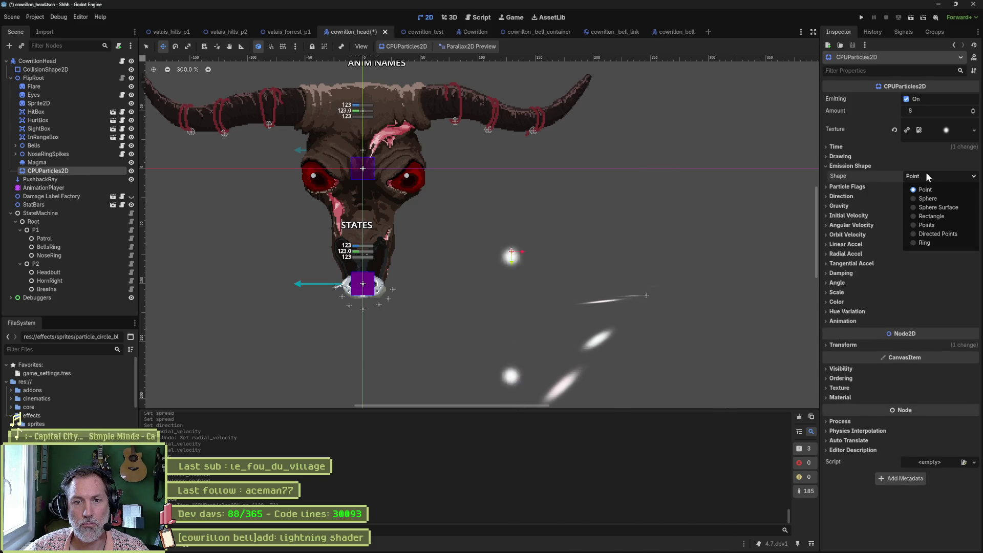
Step: Check the particle flags, then try a downward emission direction and revert it
{"action": "left_click", "coordinate": [846, 167]}
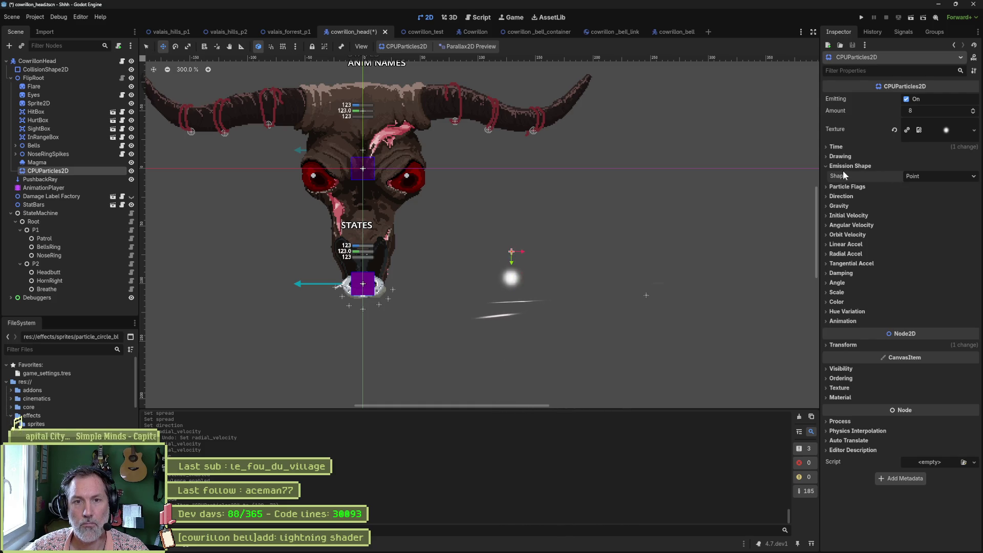
{"action": "left_click", "coordinate": [844, 171]}
{"action": "left_click", "coordinate": [843, 174]}
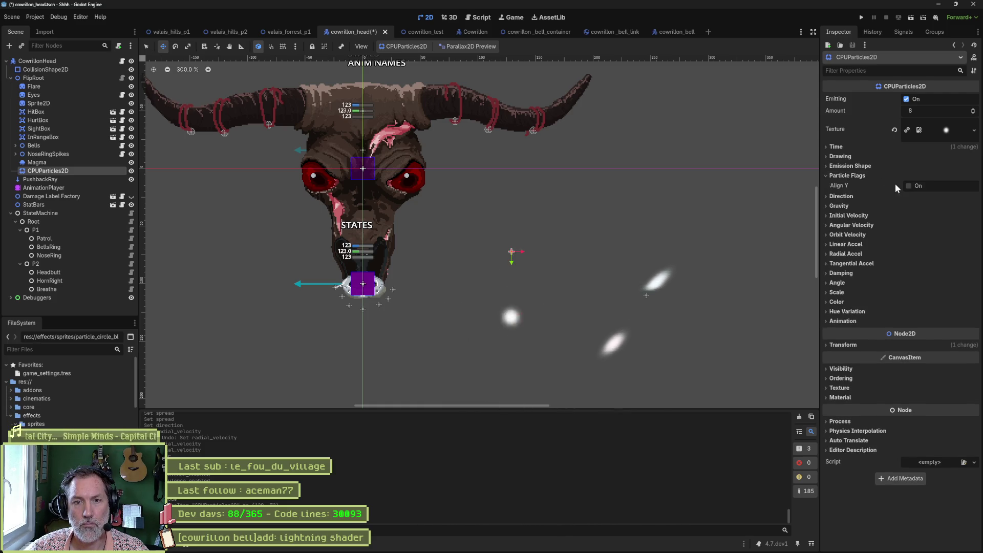
{"action": "left_click", "coordinate": [851, 174]}
{"action": "left_click", "coordinate": [846, 186]}
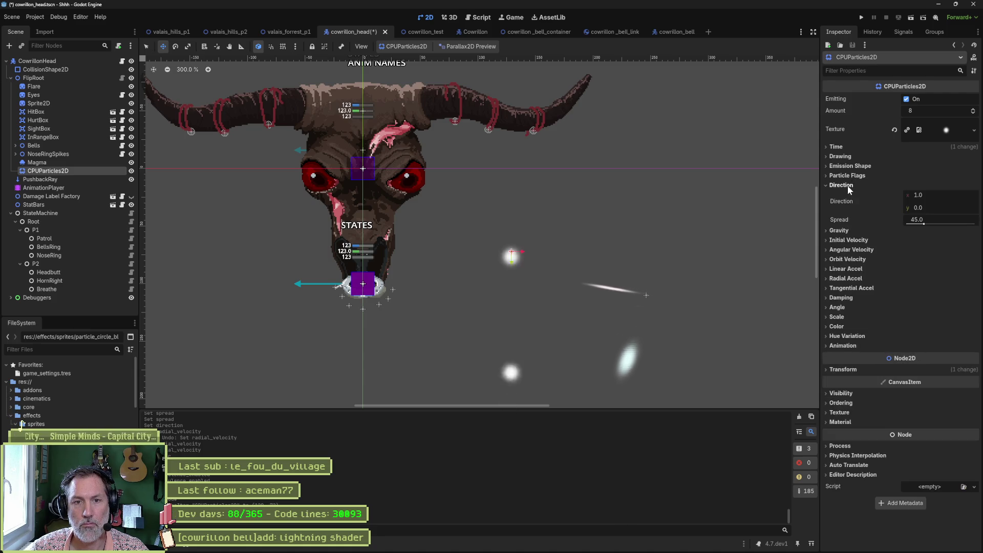
{"action": "left_click_drag", "start_coordinate": [934, 208], "coordinate": [934, 214]}
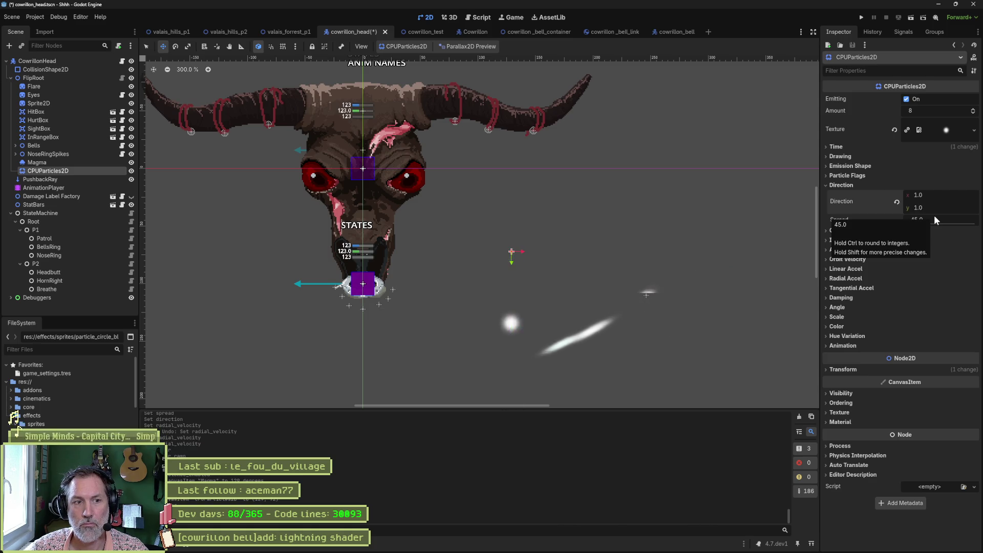
{"action": "left_click", "coordinate": [896, 202]}
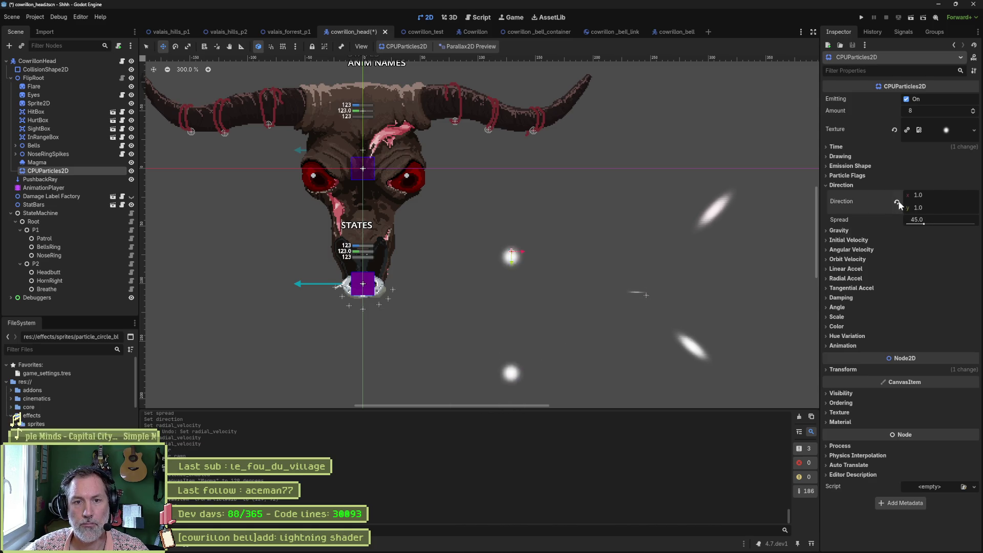
Step: Set the vertical gravity to 0 so the particles float
{"action": "left_click", "coordinate": [847, 184]}
{"action": "left_click", "coordinate": [844, 196]}
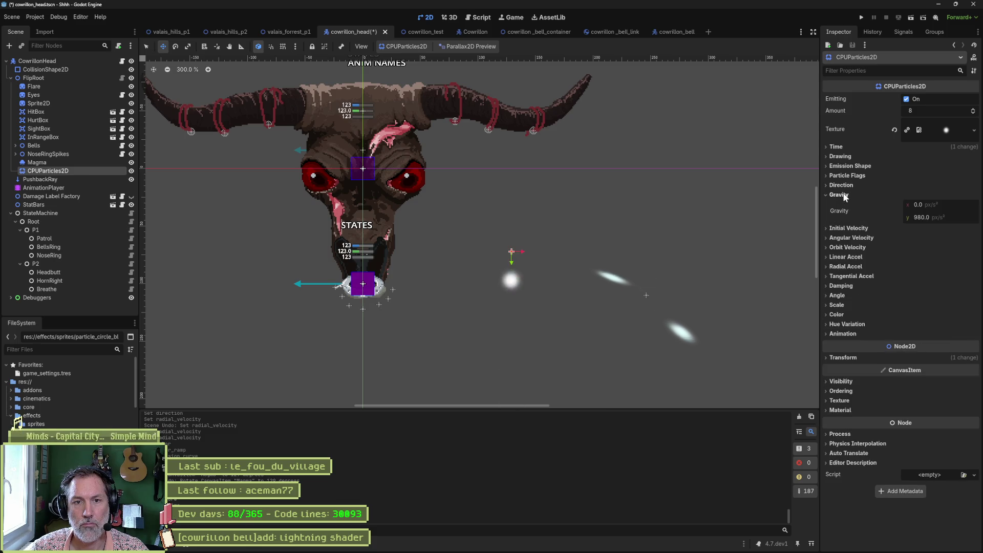
{"action": "left_click", "coordinate": [964, 217]}
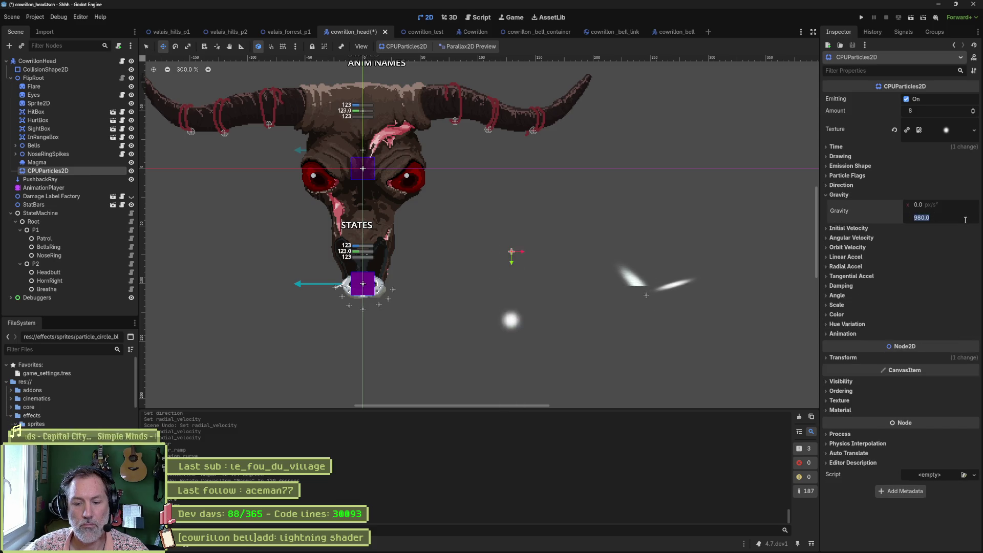
{"action": "type", "text": "0"}
{"action": "key", "text": "Return"}
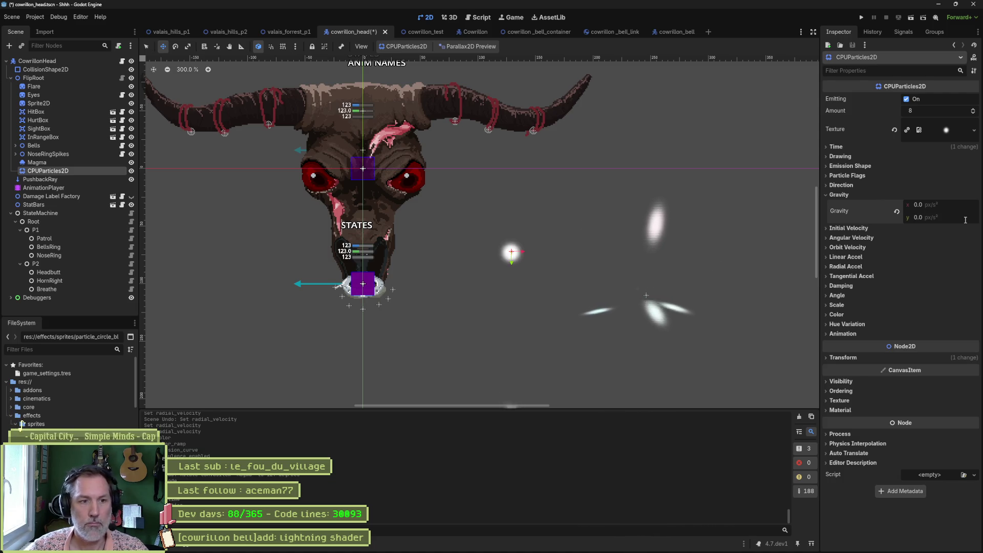
{"action": "left_click", "coordinate": [860, 194]}
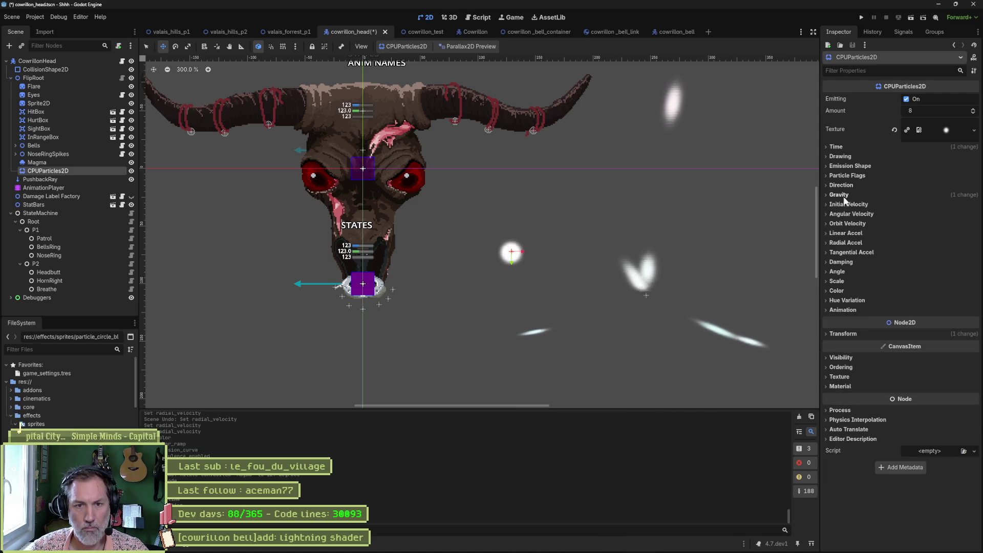
Step: Try raising the orbit velocity minimum and maximum, then reset the minimum to zero
{"action": "left_click", "coordinate": [854, 224]}
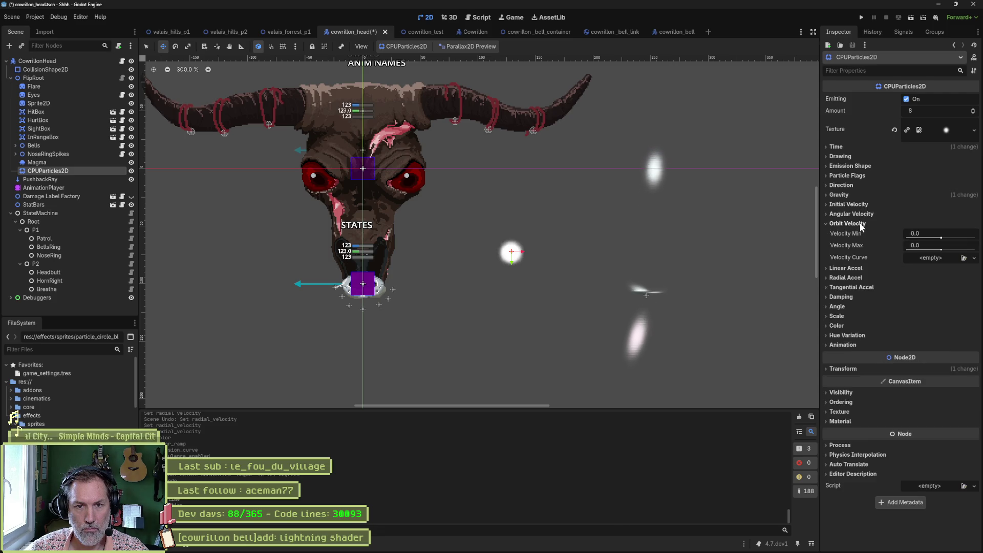
{"action": "left_click", "coordinate": [942, 238]}
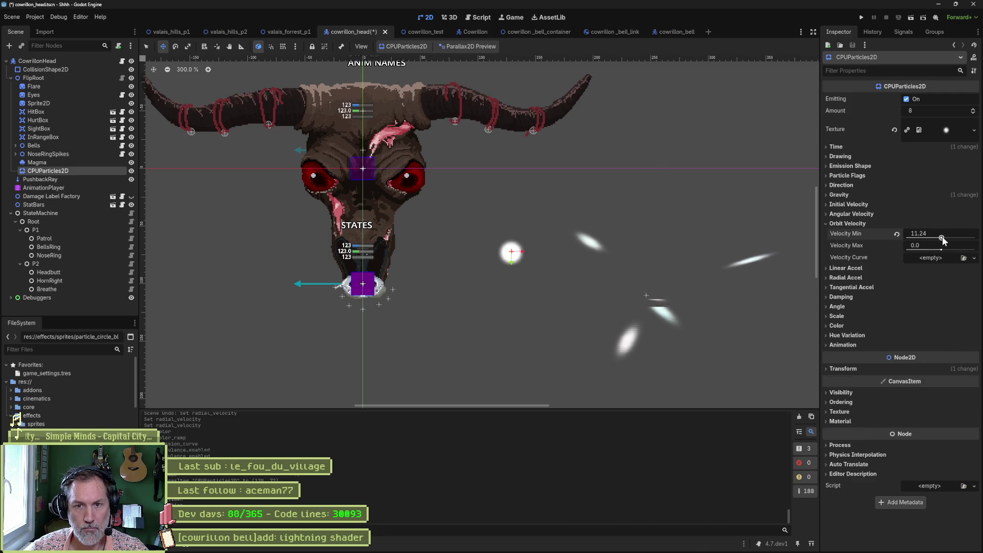
{"action": "left_click_drag", "start_coordinate": [942, 237], "coordinate": [953, 237]}
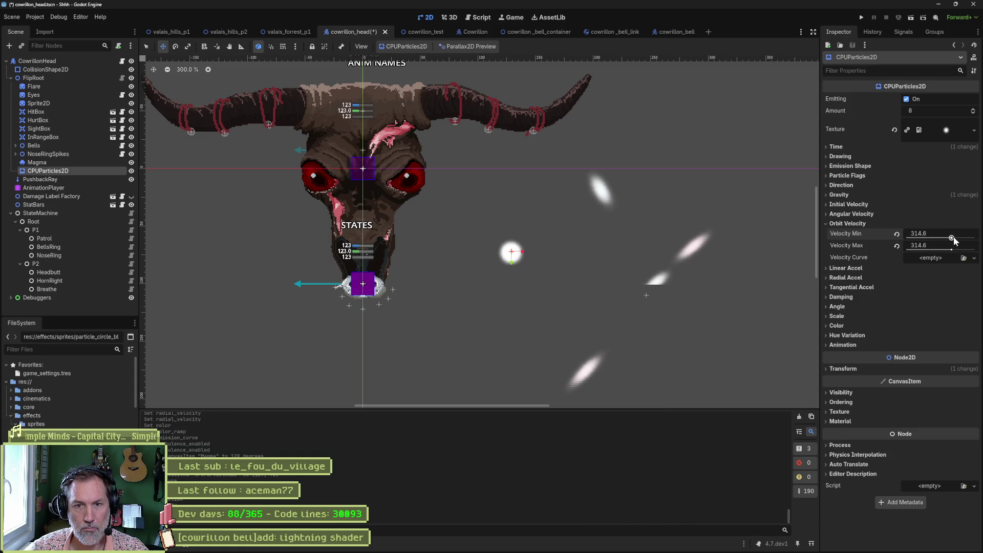
{"action": "left_click_drag", "start_coordinate": [951, 250], "coordinate": [944, 242]}
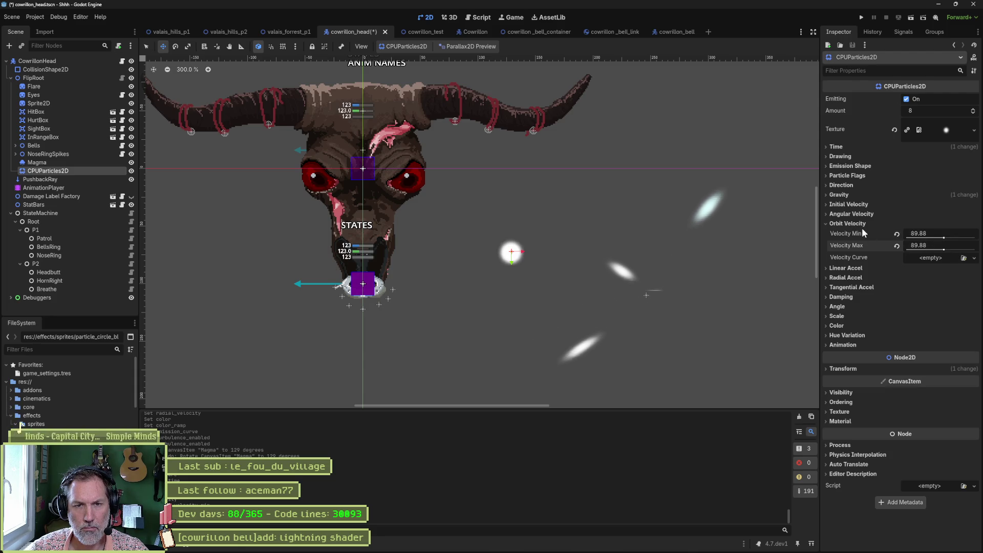
{"action": "left_click", "coordinate": [896, 235]}
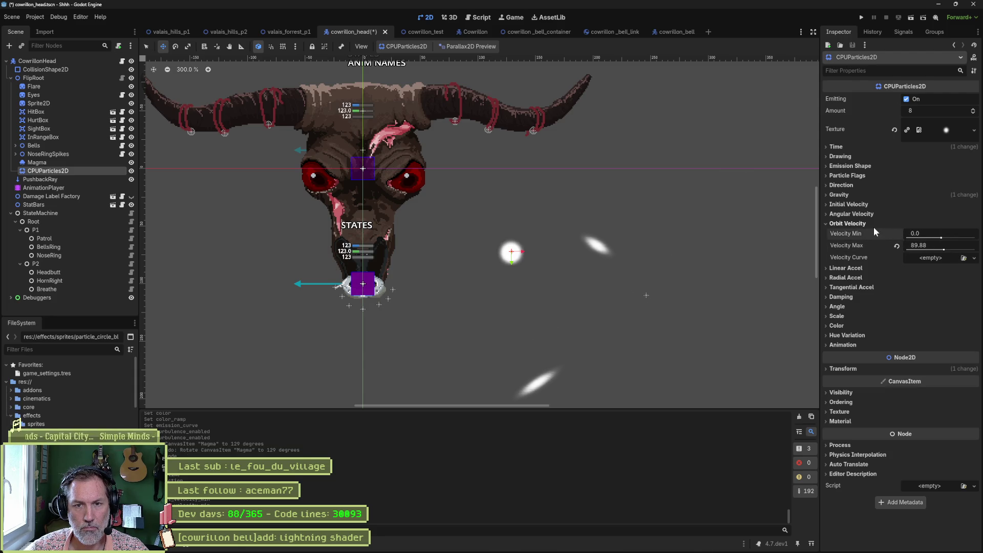
Step: Give the particles an initial velocity of 33.71 px/s, keeping orbit velocity at zero
{"action": "left_click", "coordinate": [853, 205]}
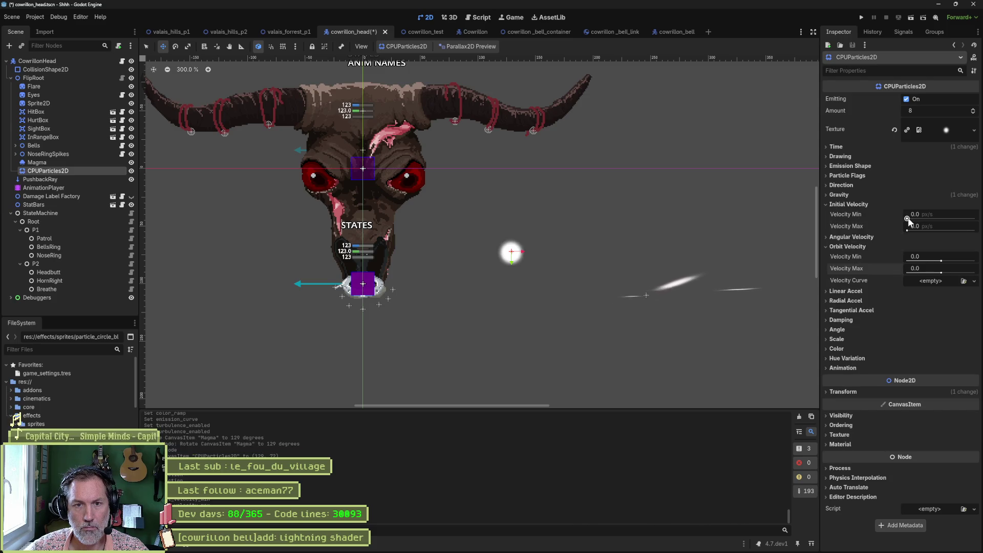
{"action": "left_click_drag", "start_coordinate": [907, 219], "coordinate": [909, 218]}
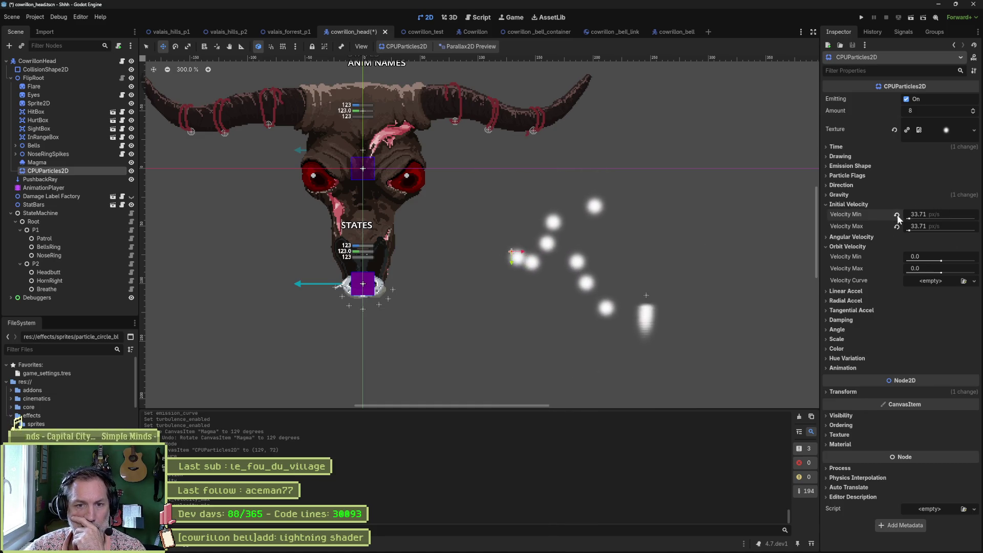
{"action": "left_click_drag", "start_coordinate": [941, 260], "coordinate": [956, 263]}
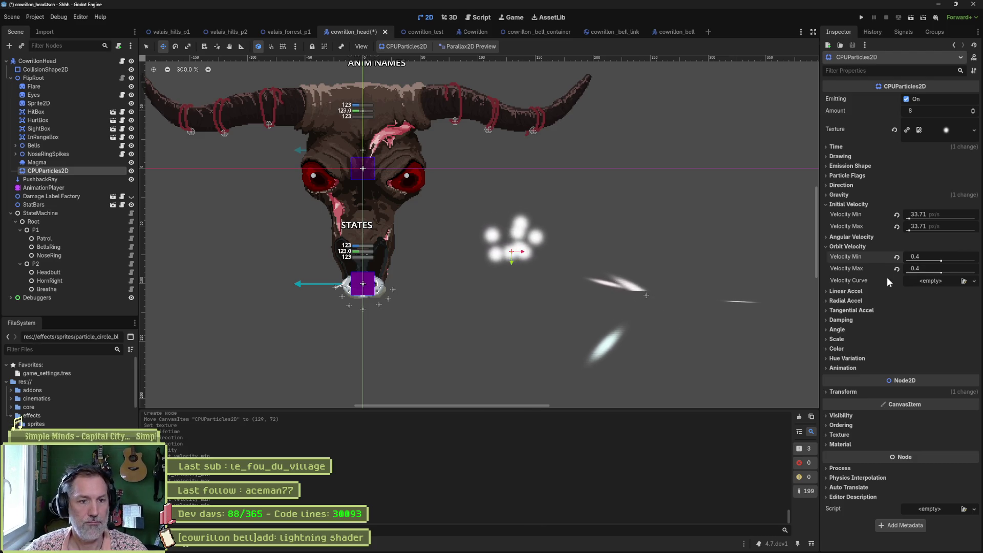
{"action": "left_click", "coordinate": [897, 257]}
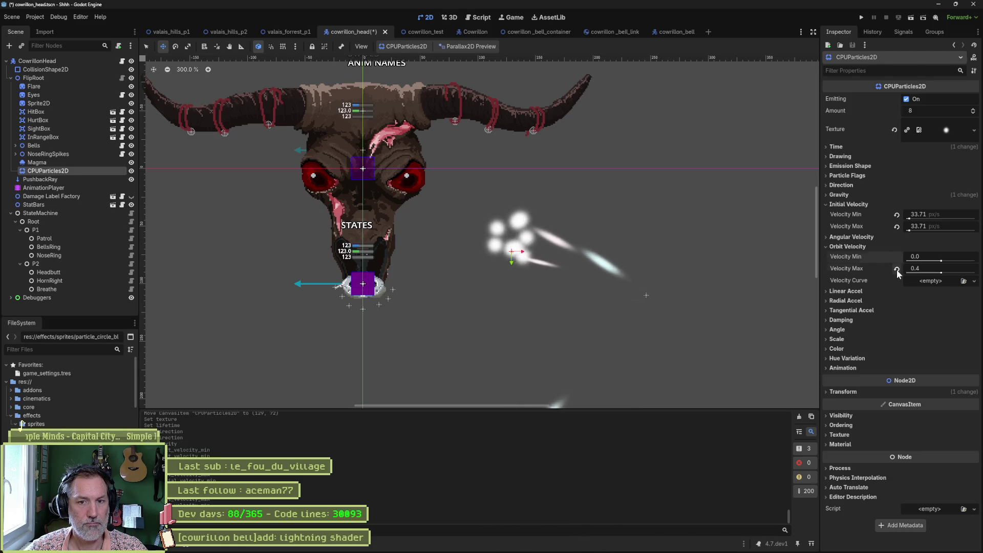
{"action": "left_click", "coordinate": [852, 246]}
Step: Set the radial acceleration minimum and maximum to 62.3
{"action": "left_click", "coordinate": [848, 266]}
{"action": "left_click", "coordinate": [933, 279]}
{"action": "type", "text": "1"}
{"action": "key", "text": "Return"}
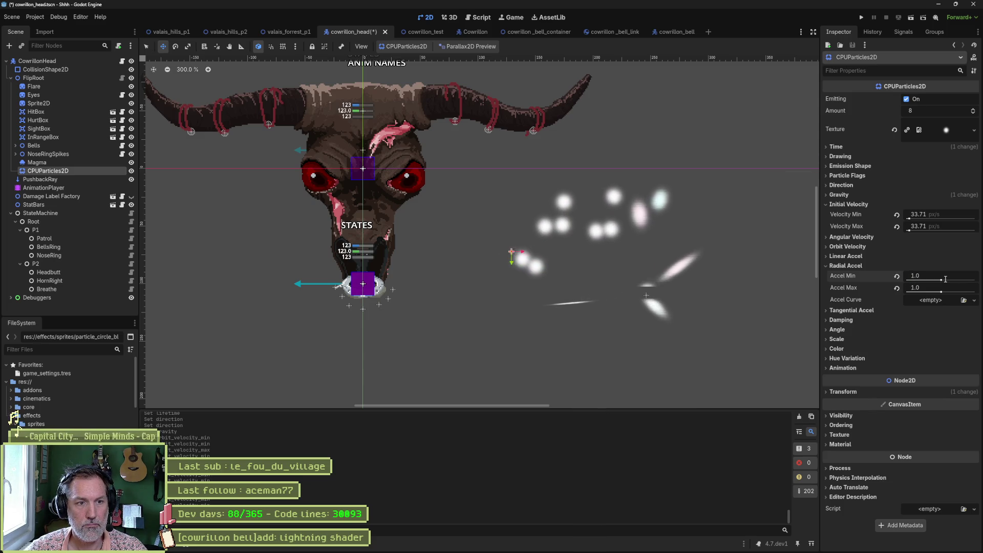
{"action": "left_click", "coordinate": [952, 276]}
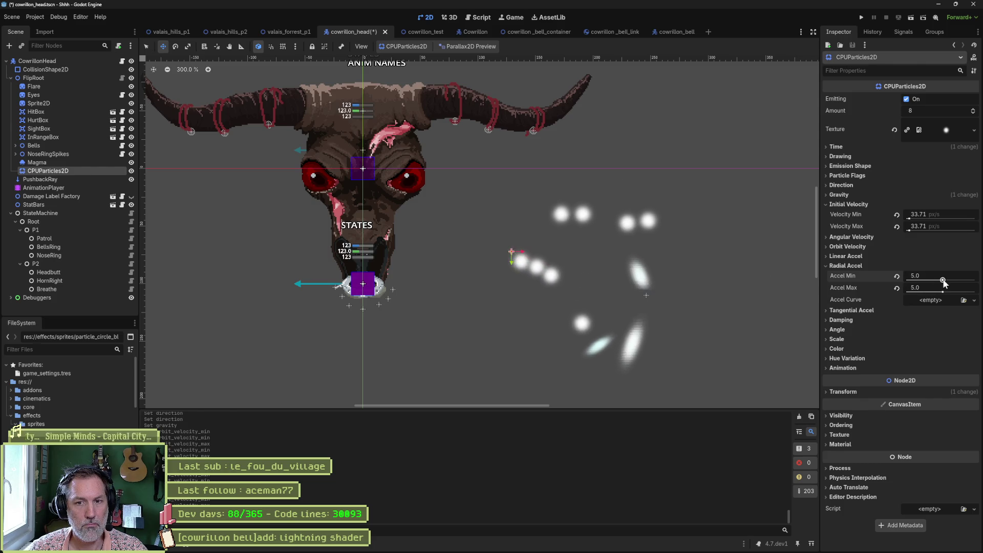
{"action": "left_click_drag", "start_coordinate": [963, 280], "coordinate": [963, 280]}
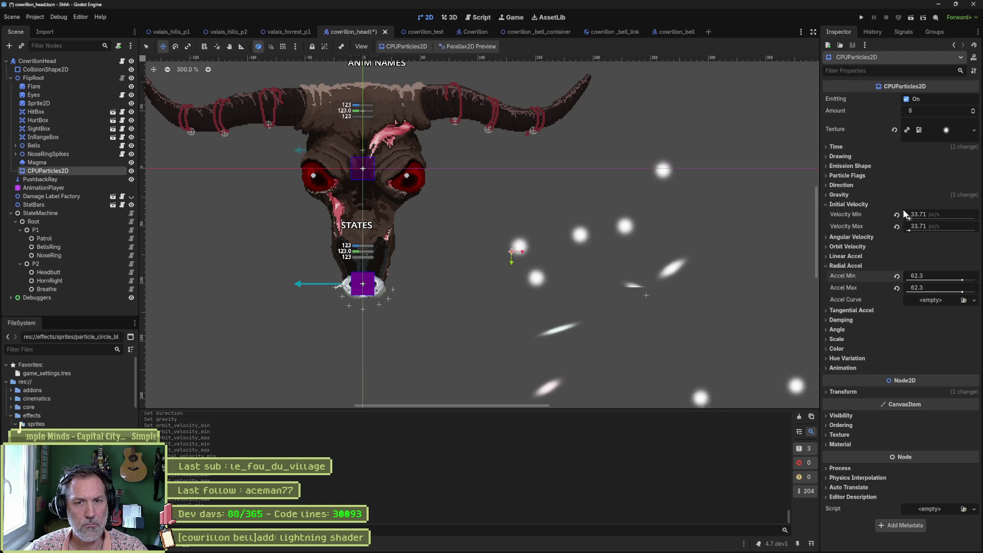
{"action": "mouse_move", "coordinate": [903, 210]}
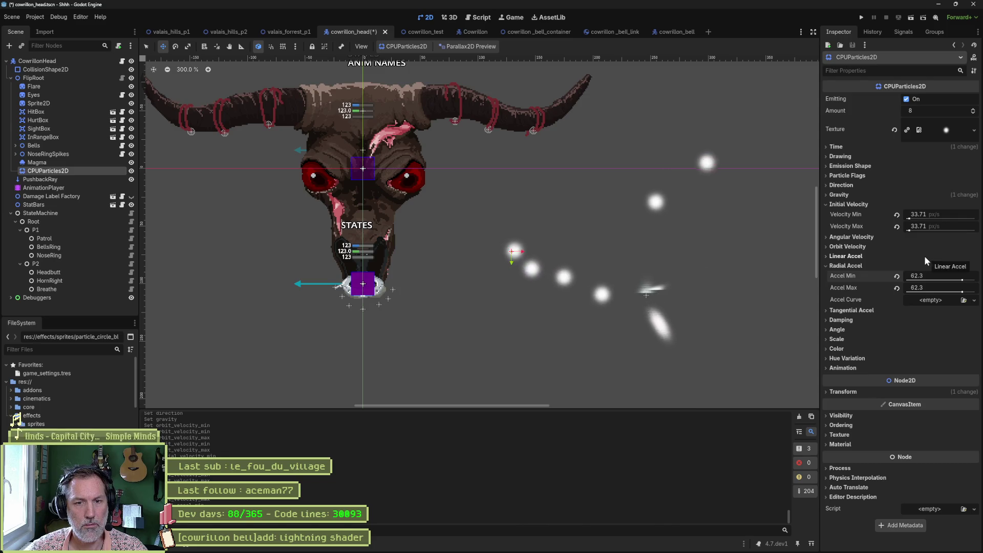
Step: Reset radial acceleration to 0 and set tangential acceleration to 15.2
{"action": "left_click", "coordinate": [896, 276]}
{"action": "left_click", "coordinate": [897, 287]}
{"action": "left_click", "coordinate": [889, 310]}
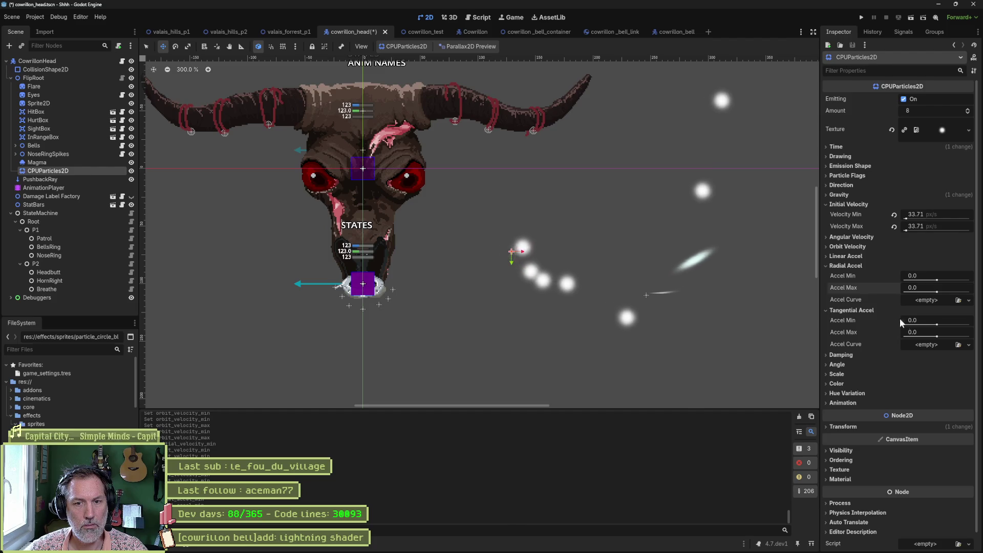
{"action": "left_click_drag", "start_coordinate": [938, 324], "coordinate": [939, 324]}
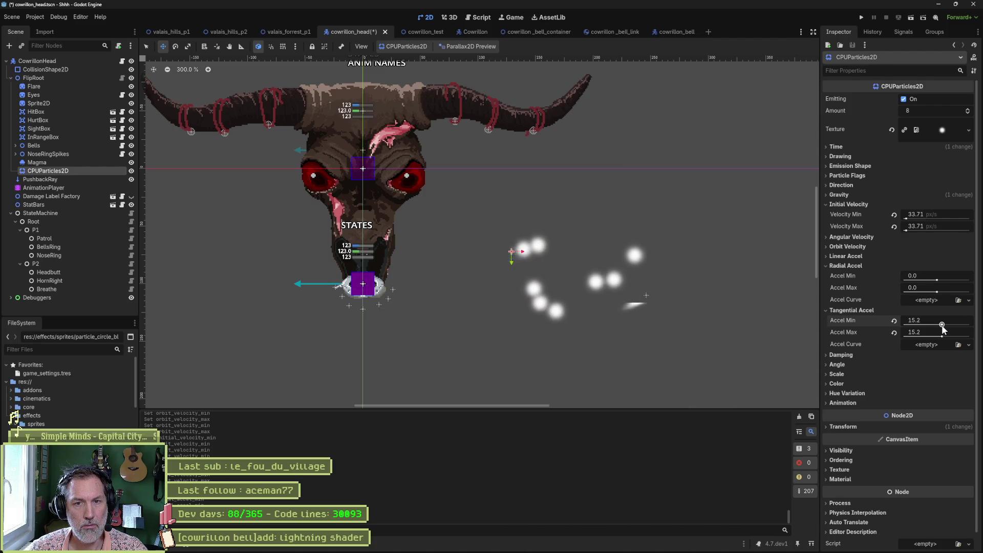
Step: Set the emission direction x to 0 and widen the spread to 180 degrees
{"action": "left_click", "coordinate": [849, 187]}
{"action": "left_click_drag", "start_coordinate": [935, 193], "coordinate": [916, 193]}
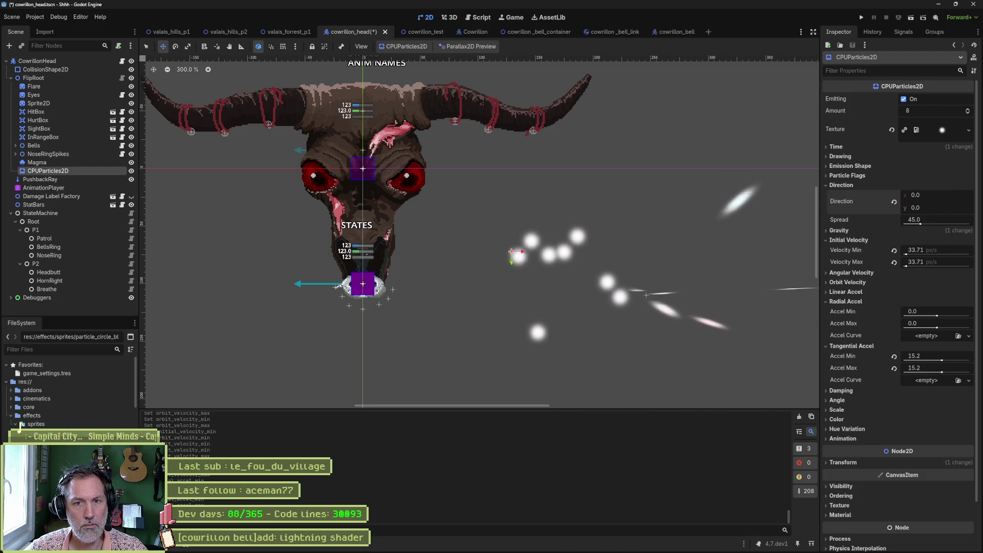
{"action": "left_click_drag", "start_coordinate": [919, 224], "coordinate": [969, 225]}
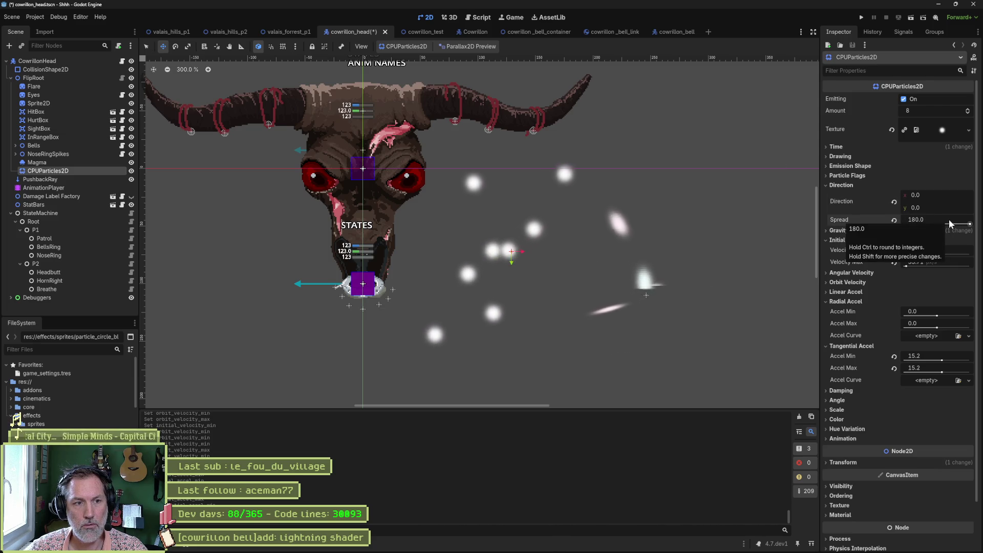
{"action": "left_click", "coordinate": [865, 186]}
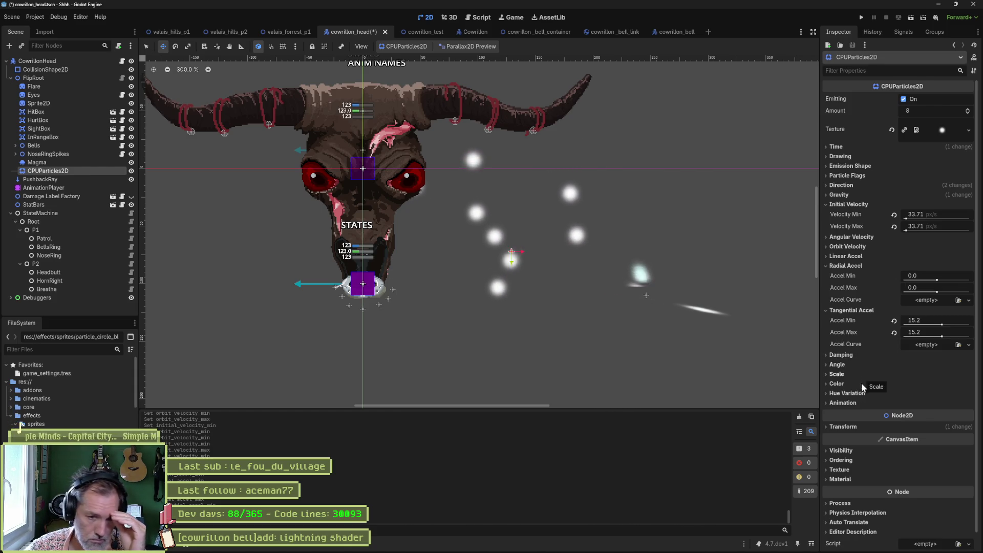
Step: Review the Animation, Hue Variation, Scale, Color, Angle and Damping sections of the test particles
{"action": "left_click", "coordinate": [852, 404]}
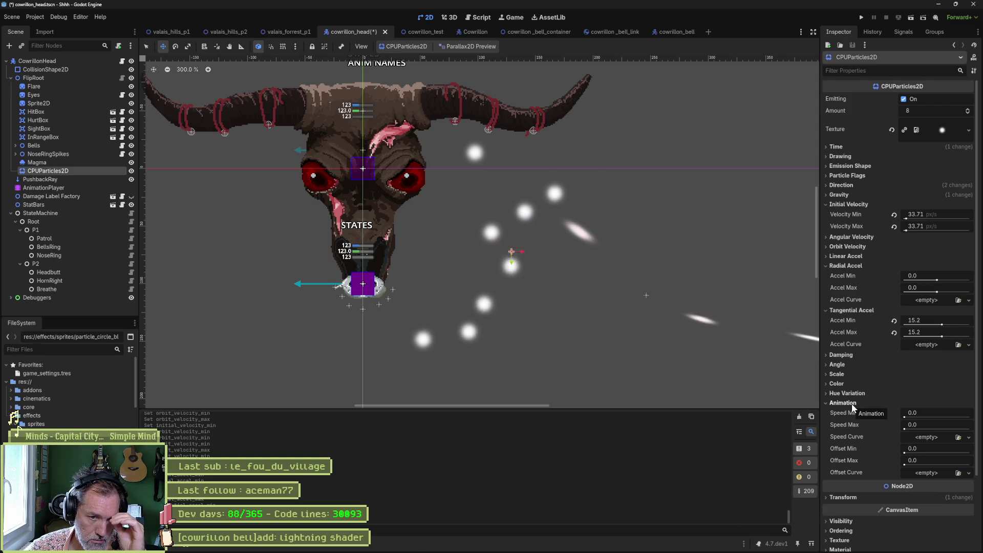
{"action": "left_click", "coordinate": [852, 403]}
{"action": "left_click", "coordinate": [850, 394]}
{"action": "left_click", "coordinate": [851, 396]}
{"action": "left_click", "coordinate": [838, 378]}
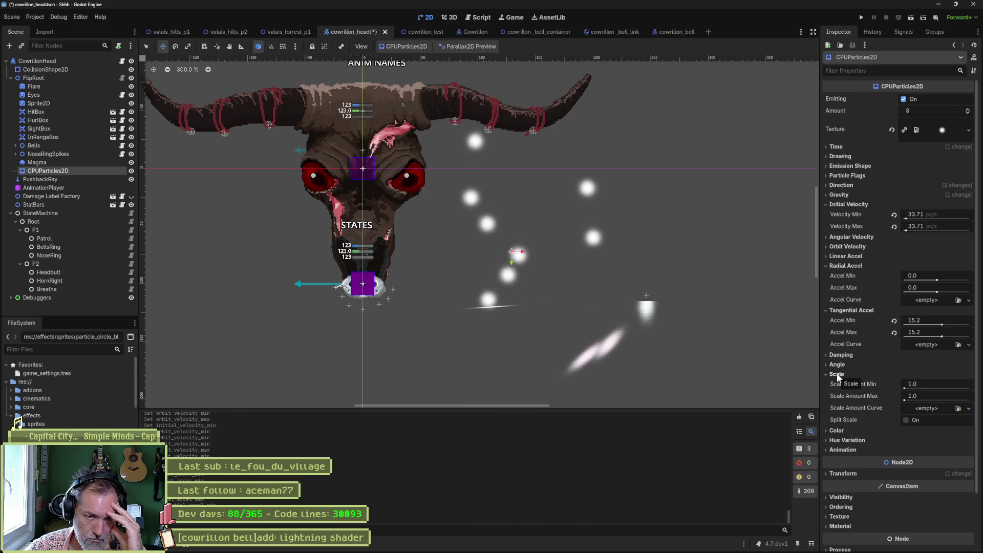
{"action": "left_click", "coordinate": [838, 376]}
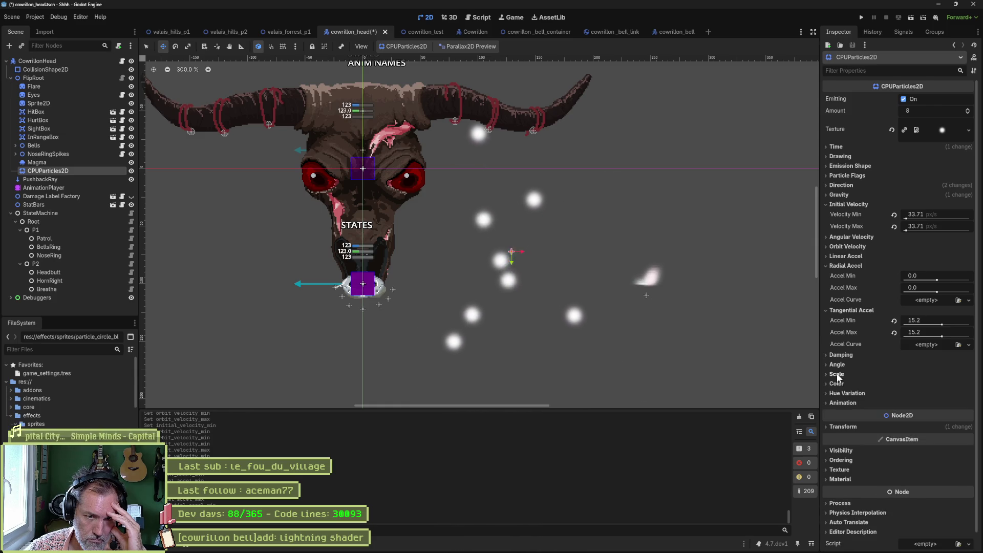
{"action": "left_click", "coordinate": [841, 385]}
{"action": "left_click", "coordinate": [841, 385]}
{"action": "left_click", "coordinate": [837, 364]}
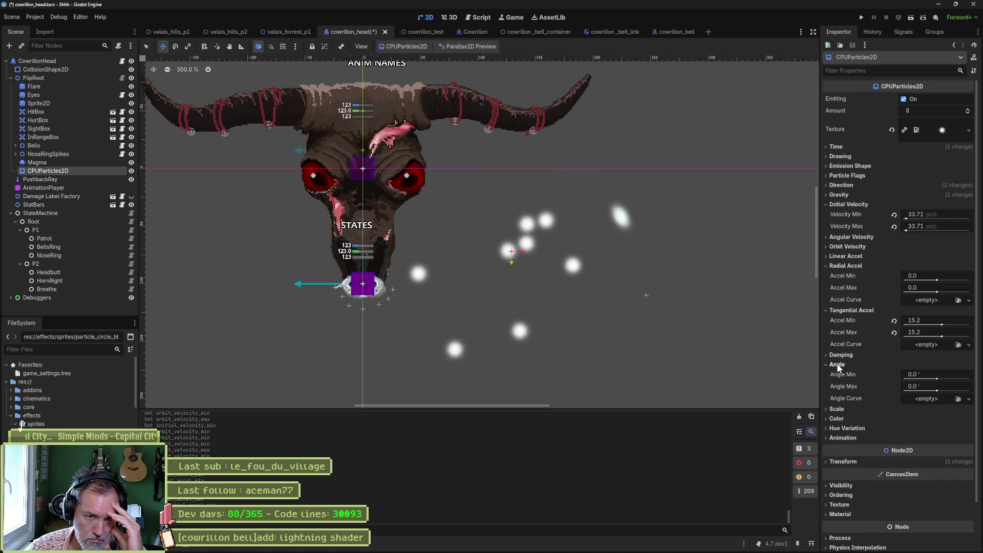
{"action": "left_click", "coordinate": [837, 364]}
{"action": "left_click", "coordinate": [840, 354]}
{"action": "left_click", "coordinate": [842, 354]}
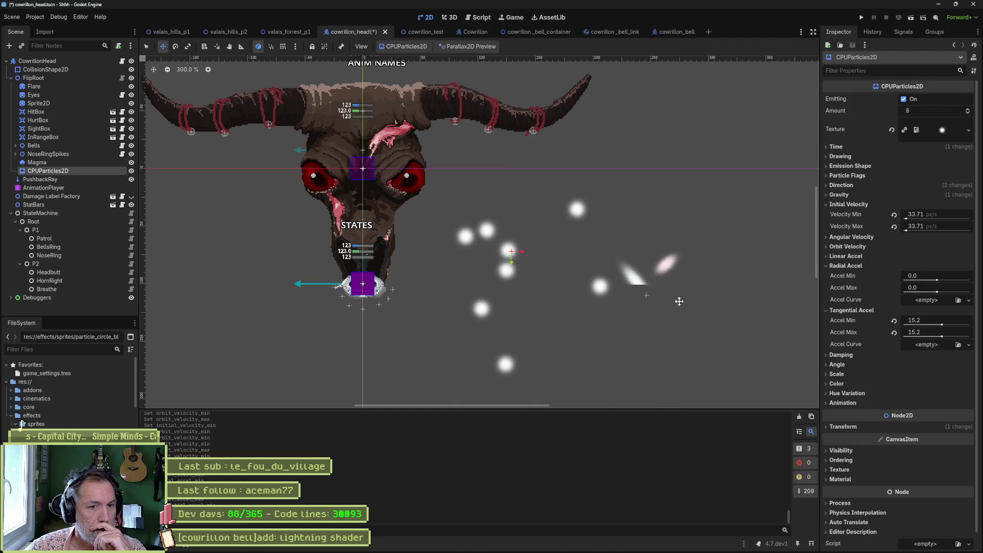
Step: Delete the test CPUParticles2D node and select the Magma node
{"action": "key", "text": "Delete"}
{"action": "key", "text": "Return"}
{"action": "left_click", "coordinate": [89, 163]}
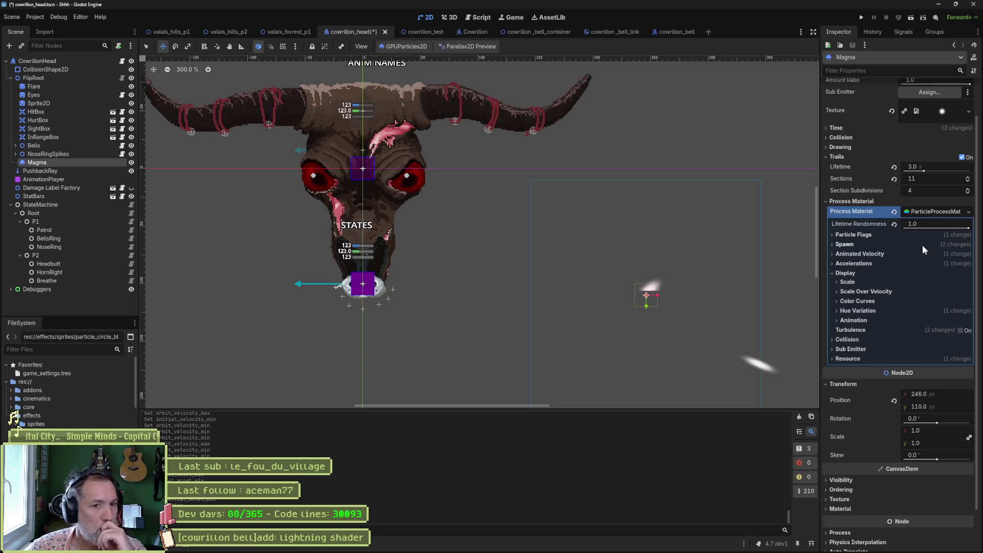
Step: Toggle Magma's Trails checkbox off and back on so trails stay enabled
{"action": "left_click", "coordinate": [962, 157]}
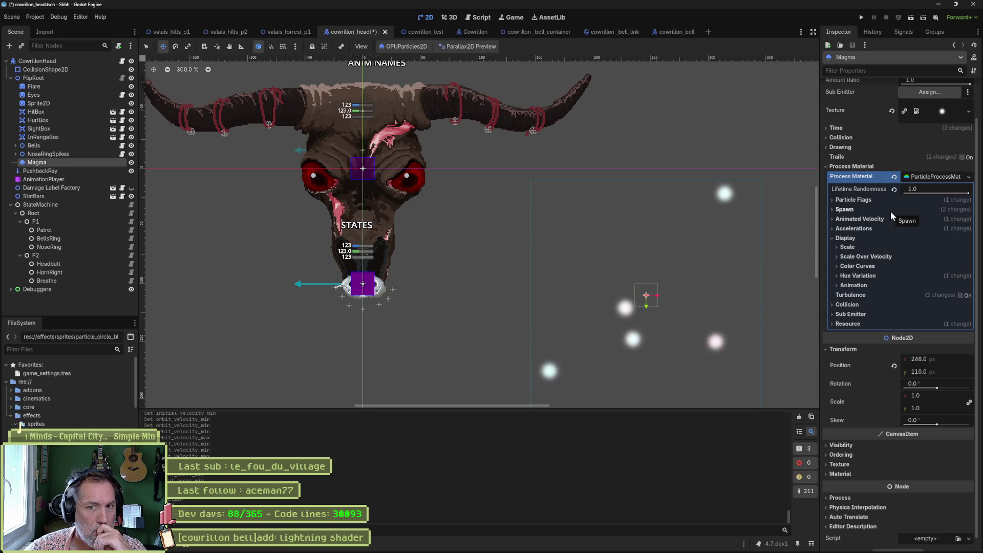
{"action": "left_click", "coordinate": [962, 157]}
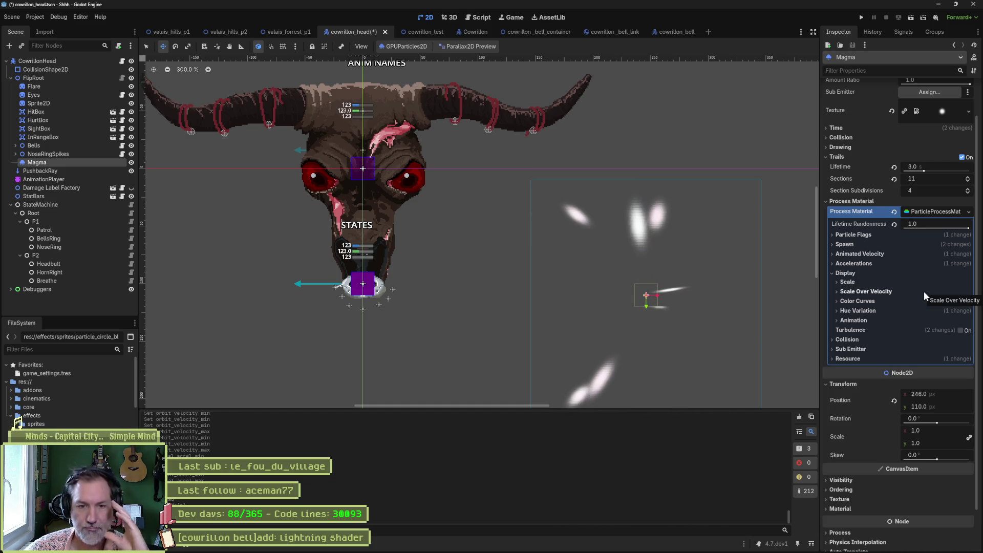
{"action": "scroll", "coordinate": [878, 256], "scroll_direction": "up", "scroll_amount": 2}
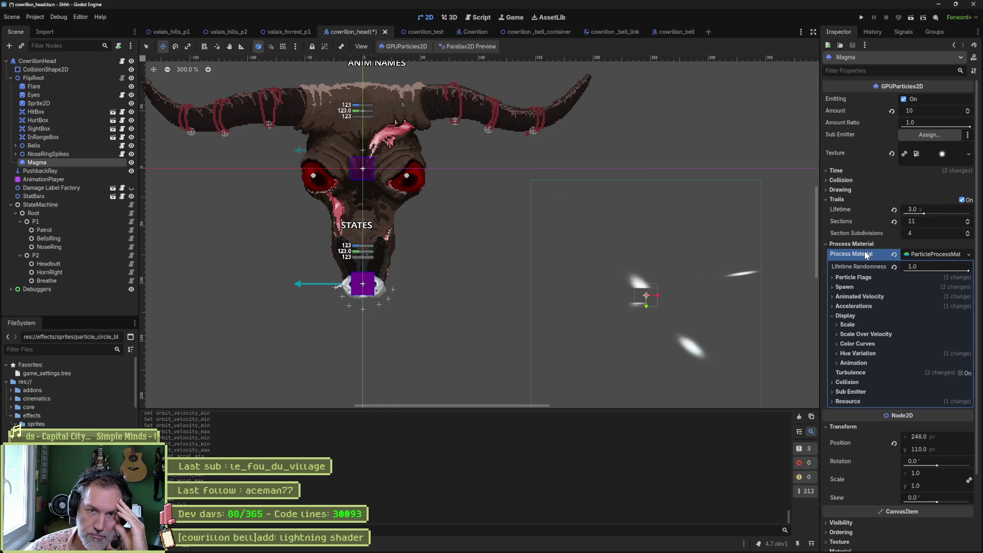
Step: Change the Magma process material's spawn Emission Shape from Box to Point
{"action": "left_click", "coordinate": [839, 190]}
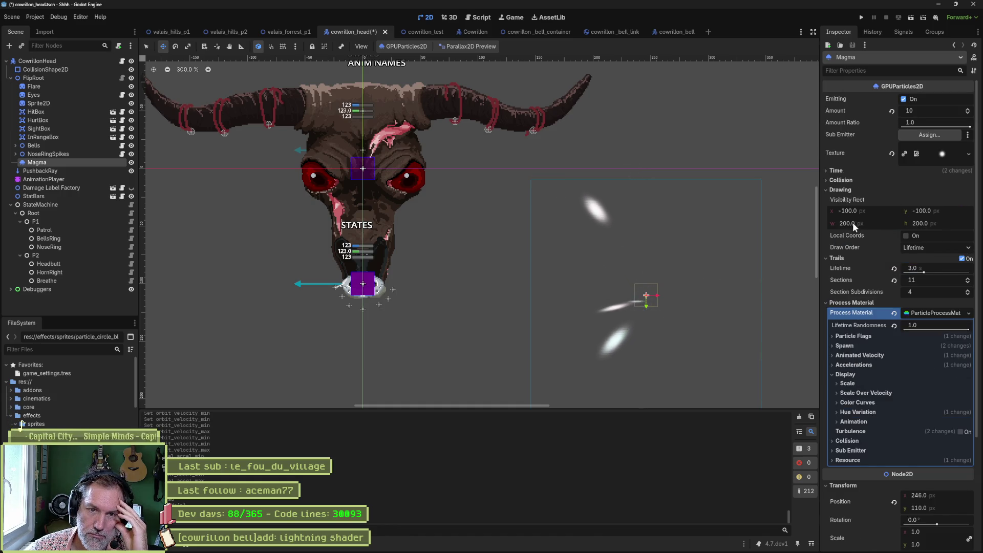
{"action": "left_click", "coordinate": [841, 189]}
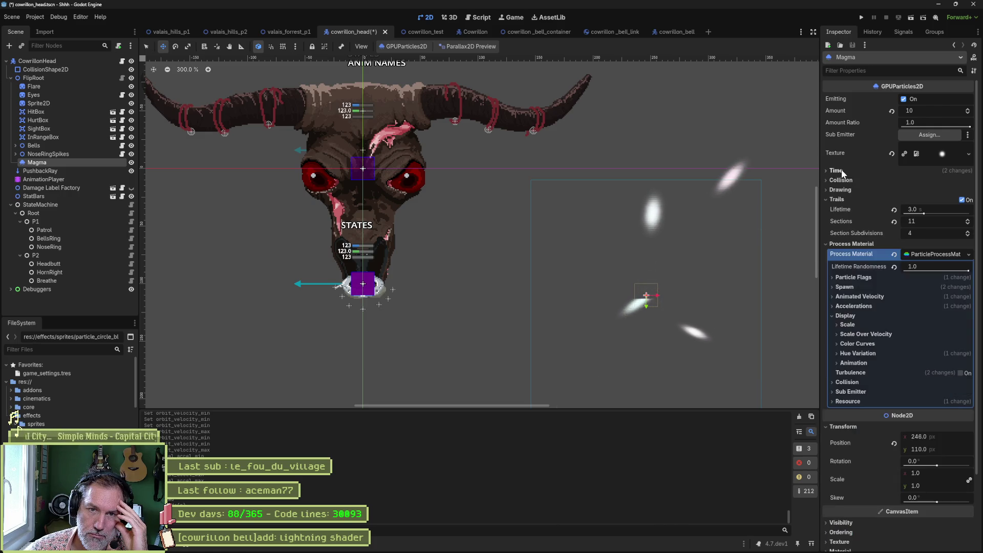
{"action": "left_click", "coordinate": [858, 276]}
{"action": "left_click", "coordinate": [860, 277]}
{"action": "left_click", "coordinate": [862, 287]}
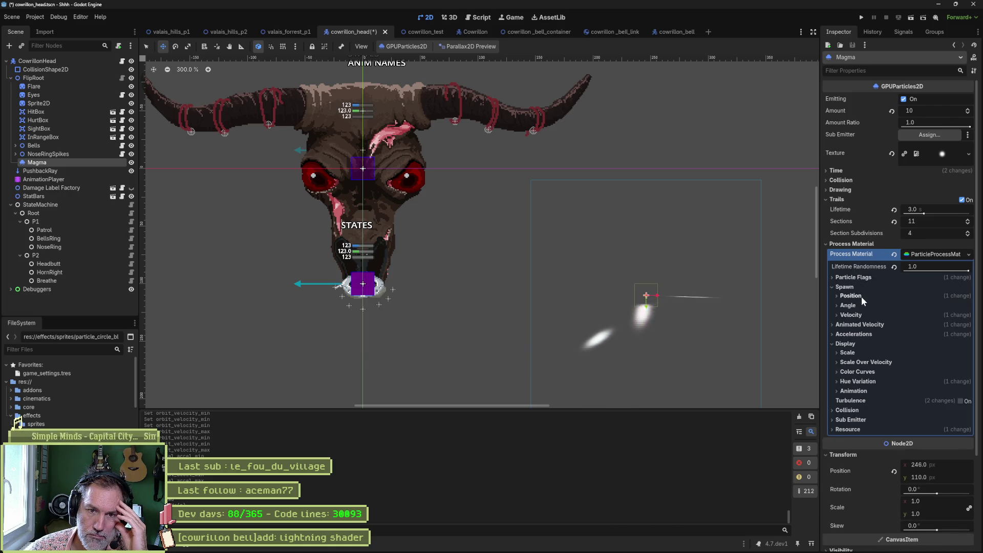
{"action": "left_click", "coordinate": [861, 295]}
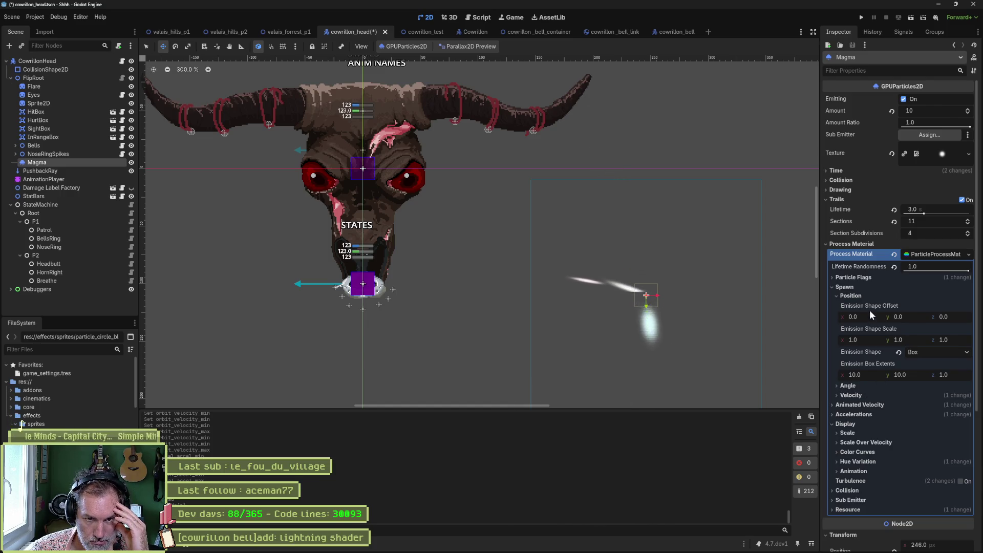
{"action": "left_click", "coordinate": [932, 353]}
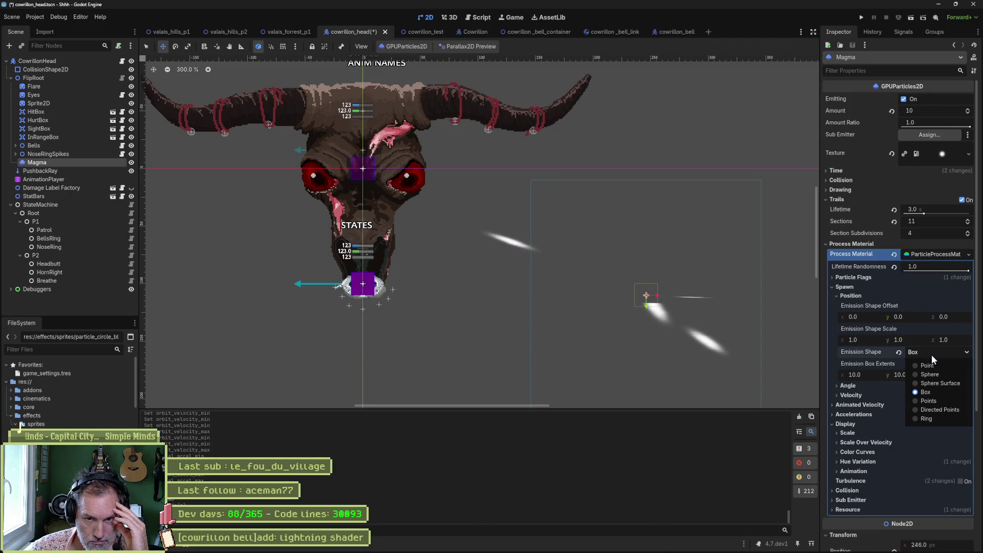
{"action": "left_click", "coordinate": [935, 365]}
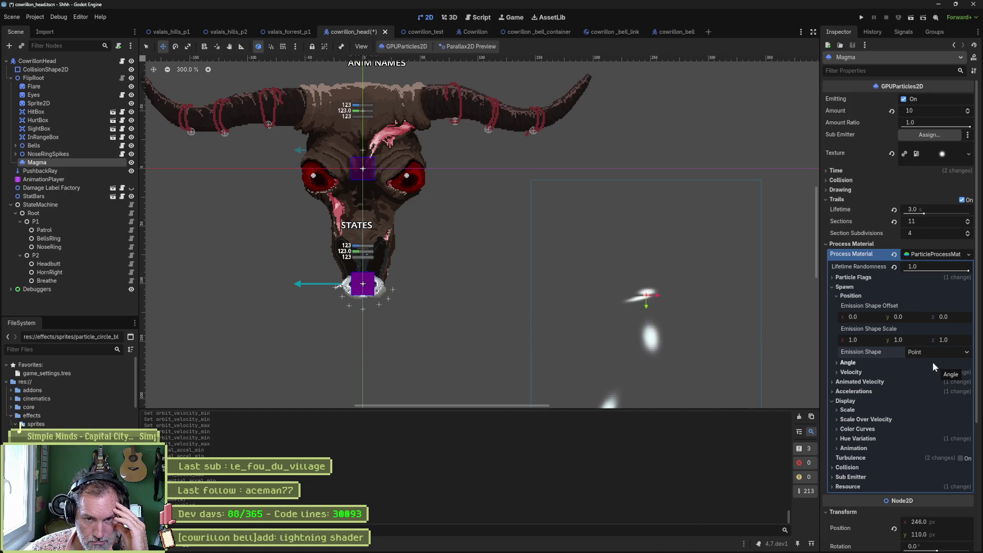
Step: Scroll through the Magma settings, then bring the Gemini browser window forward
{"action": "scroll", "coordinate": [886, 441], "scroll_direction": "down", "scroll_amount": 3}
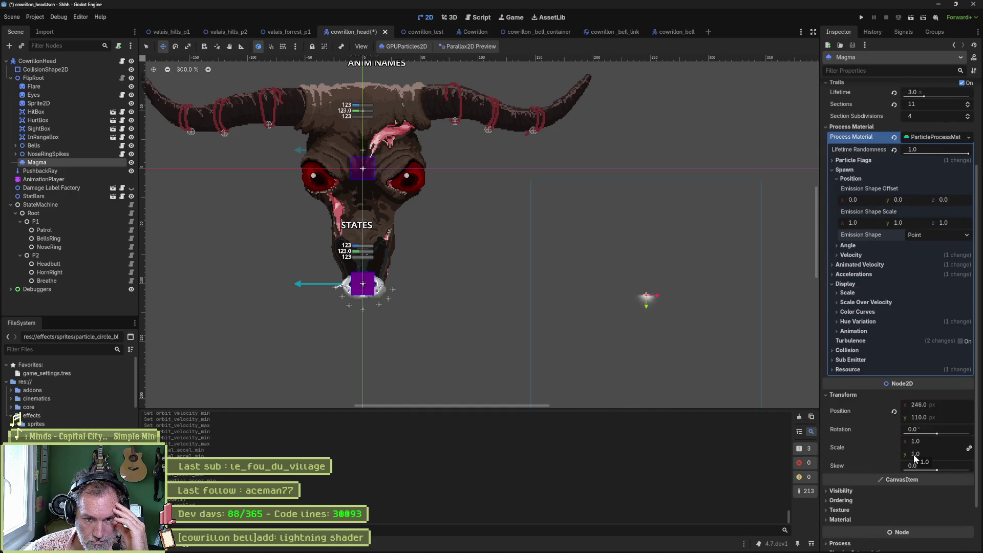
{"action": "scroll", "coordinate": [891, 434], "scroll_direction": "up", "scroll_amount": 3}
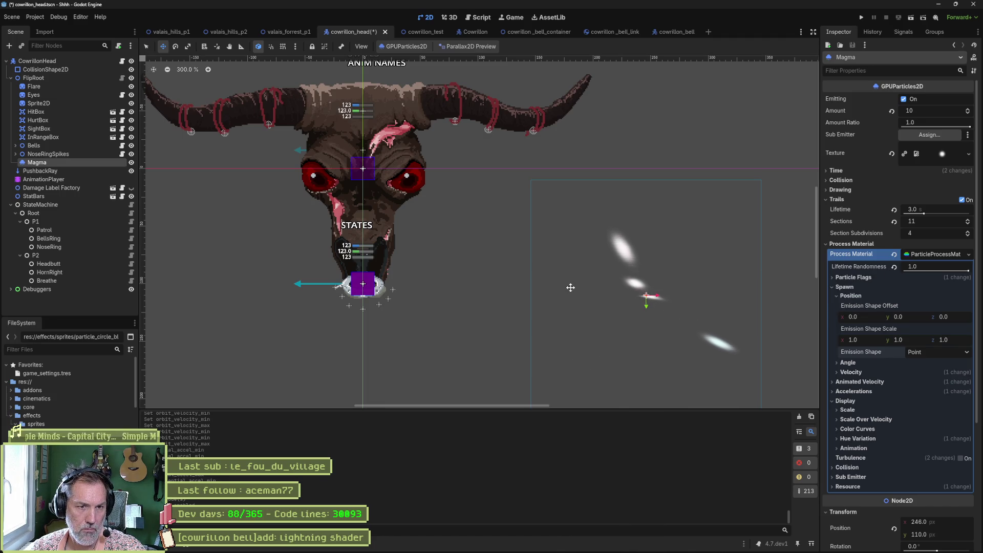
{"action": "mouse_move", "coordinate": [428, 547]}
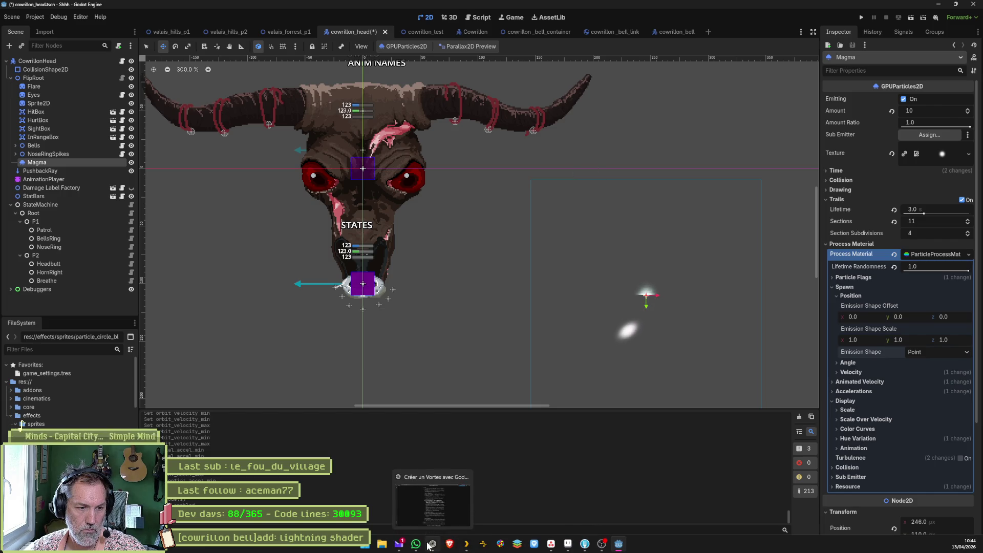
{"action": "left_click", "coordinate": [433, 504]}
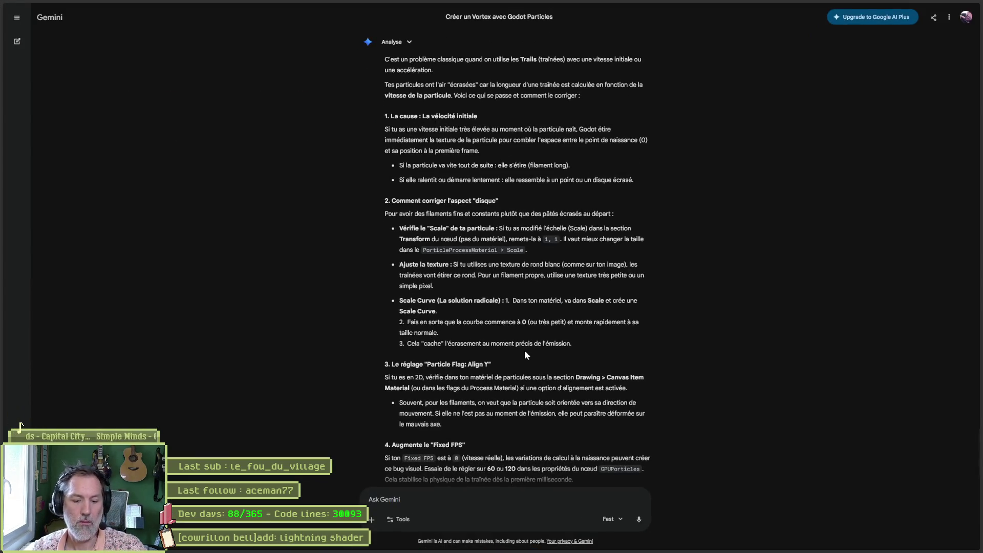
Step: Search the web for 'godot trail particles' in a new tab
{"action": "key", "text": "ctrl+t"}
{"action": "type", "text": "godot trail "}
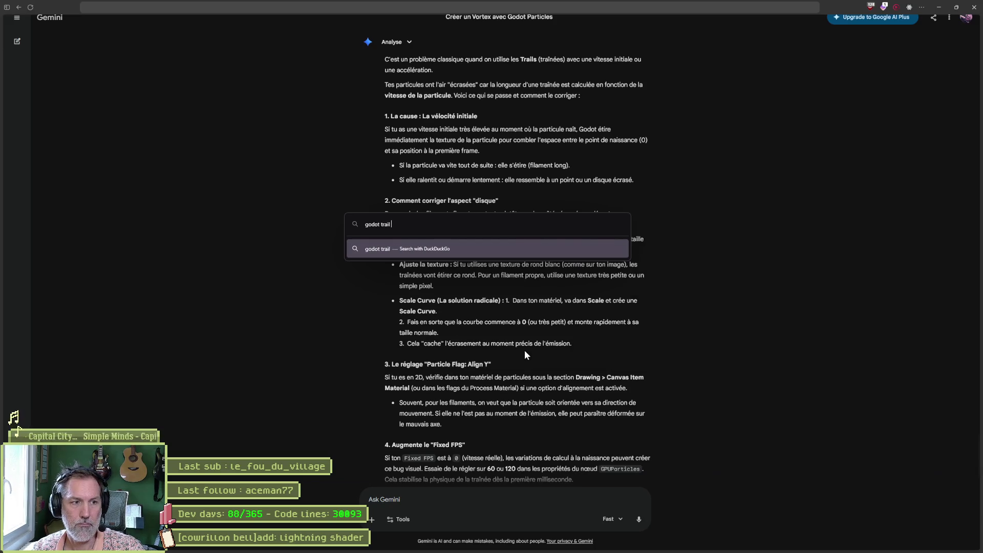
{"action": "type", "text": "particles"}
{"action": "key", "text": "Return"}
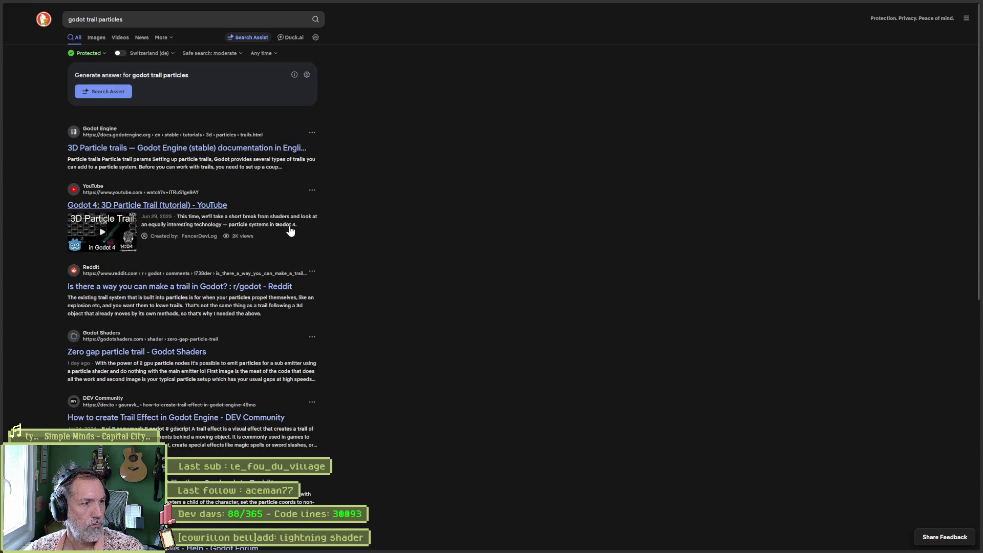
Step: Open the 3D Particle trails docs in the background and play the '2D Wind Trails Effect' video
{"action": "middle_click", "coordinate": [201, 151]}
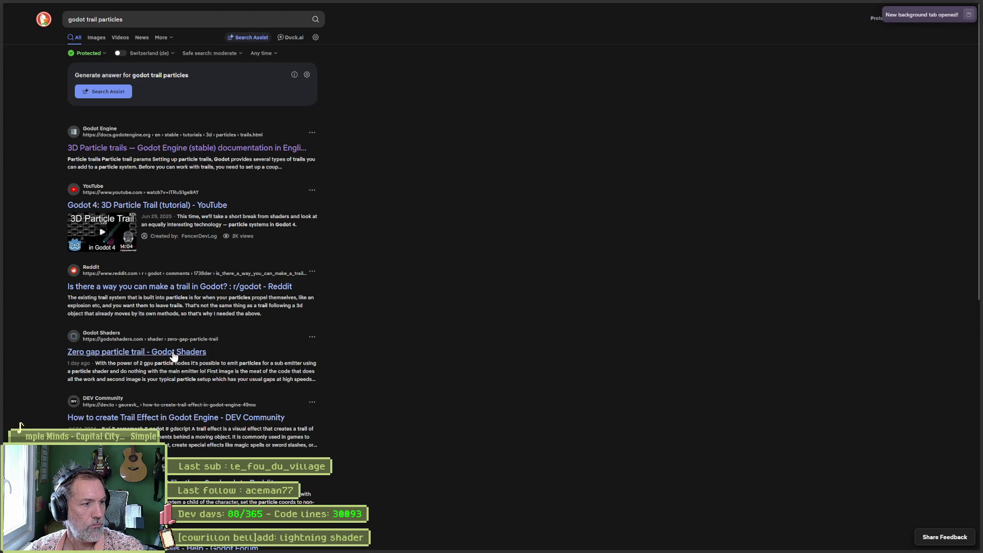
{"action": "left_click", "coordinate": [122, 38]}
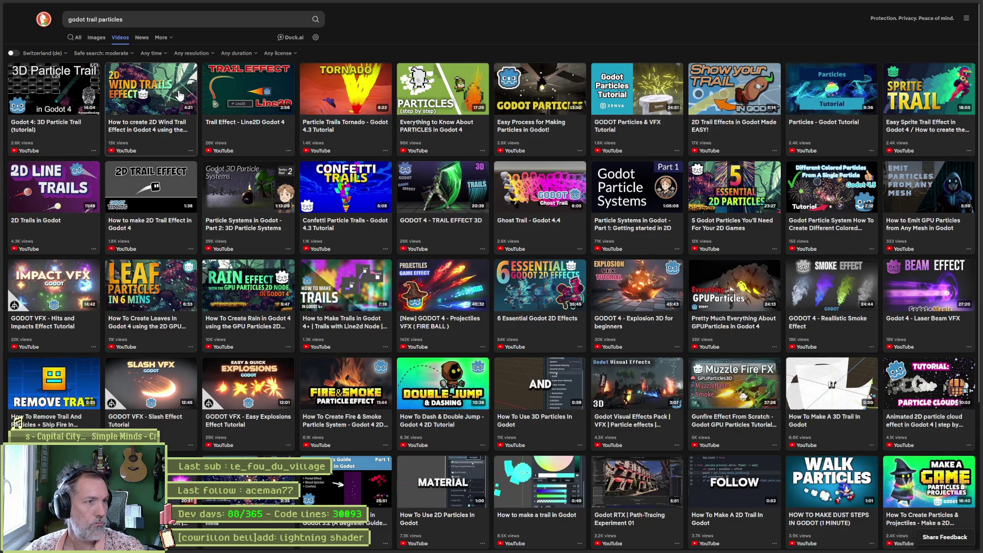
{"action": "left_click", "coordinate": [178, 93]}
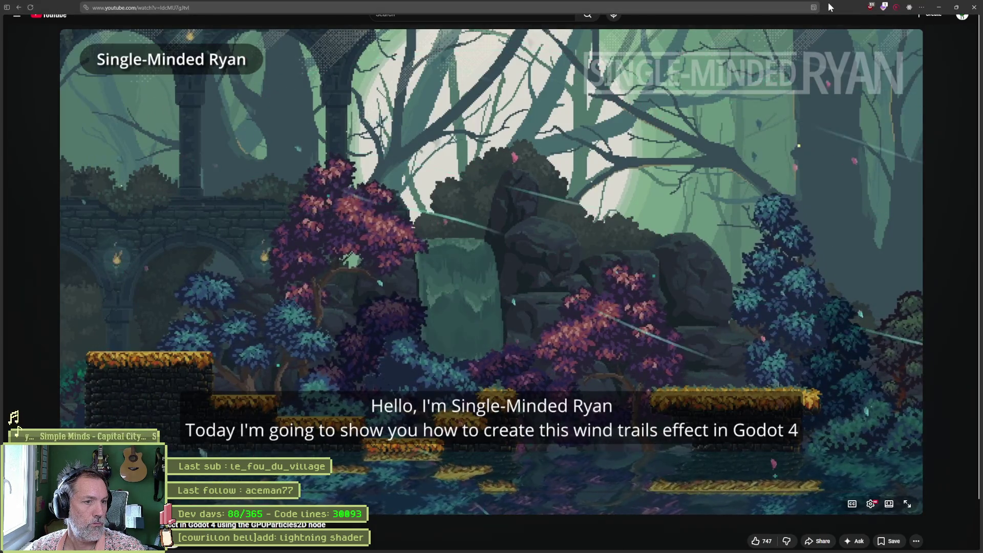
Step: Drag the browser window aside to reveal the Godot editor
{"action": "left_click_drag", "start_coordinate": [828, 2], "coordinate": [982, 5]}
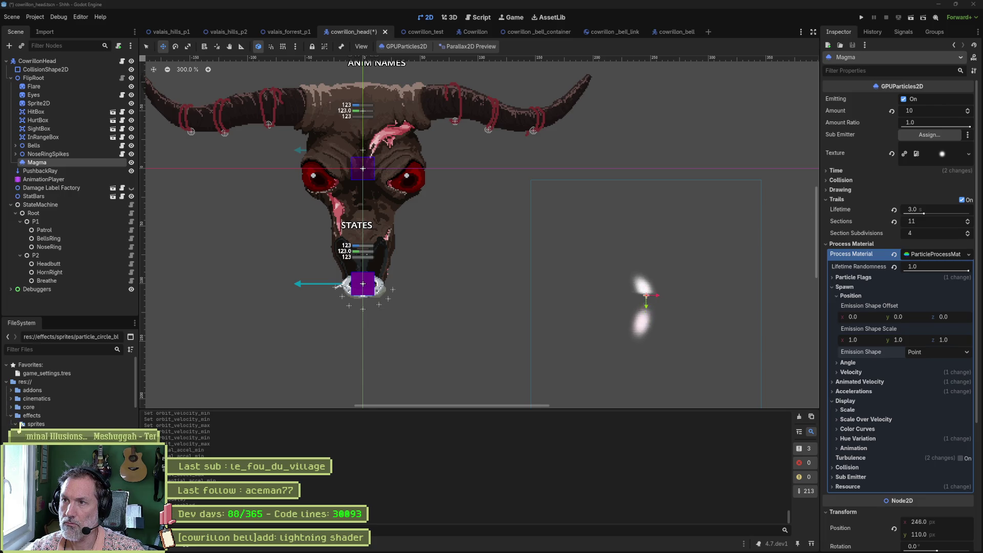
Step: Switch to the browser showing the Godot '3D Particle trails' documentation page
{"action": "key", "text": "alt+Tab"}
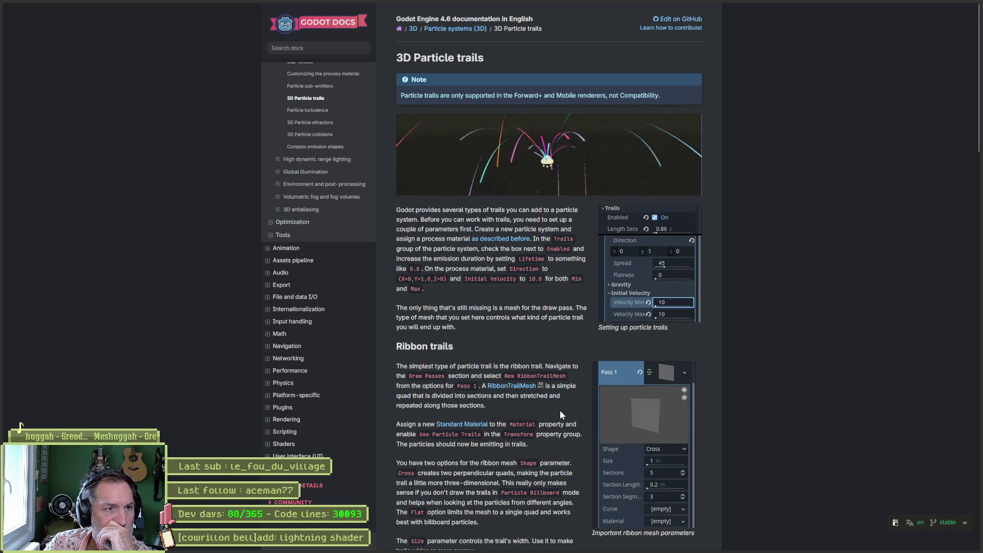
Step: Scroll the docs sidebar up to show '3D Particle trails' under Particle systems (3D)
{"action": "scroll", "coordinate": [315, 154], "scroll_direction": "up", "scroll_amount": 3}
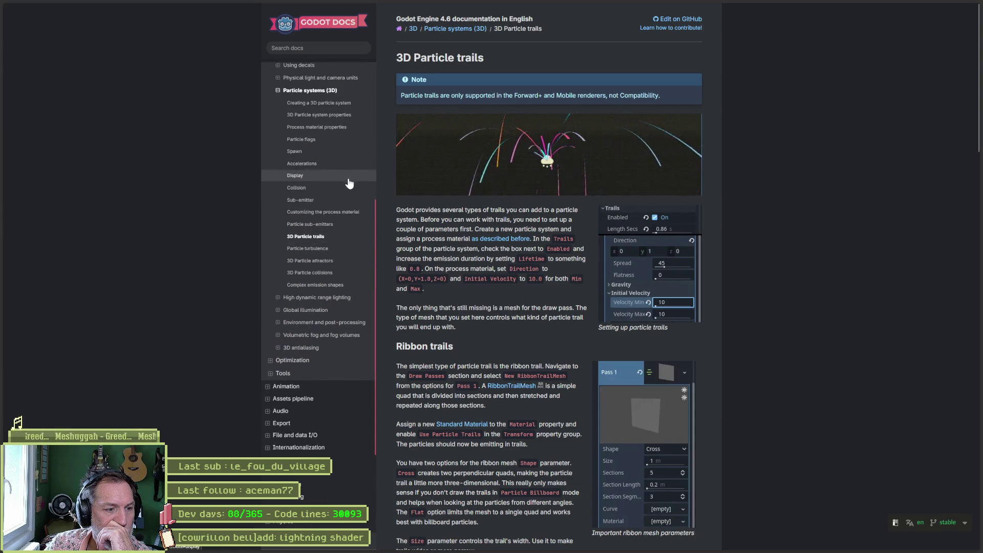
{"action": "scroll", "coordinate": [347, 187], "scroll_direction": "up", "scroll_amount": 2}
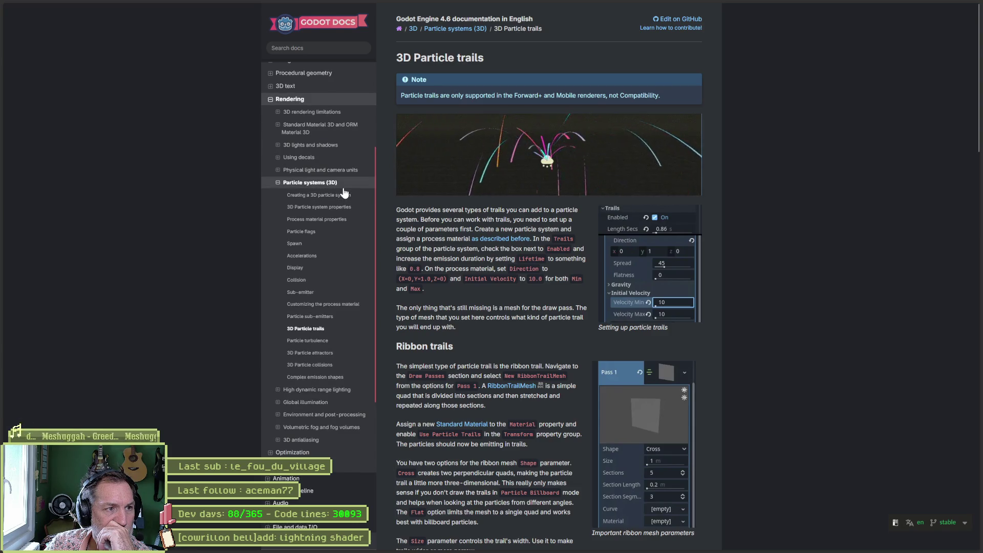